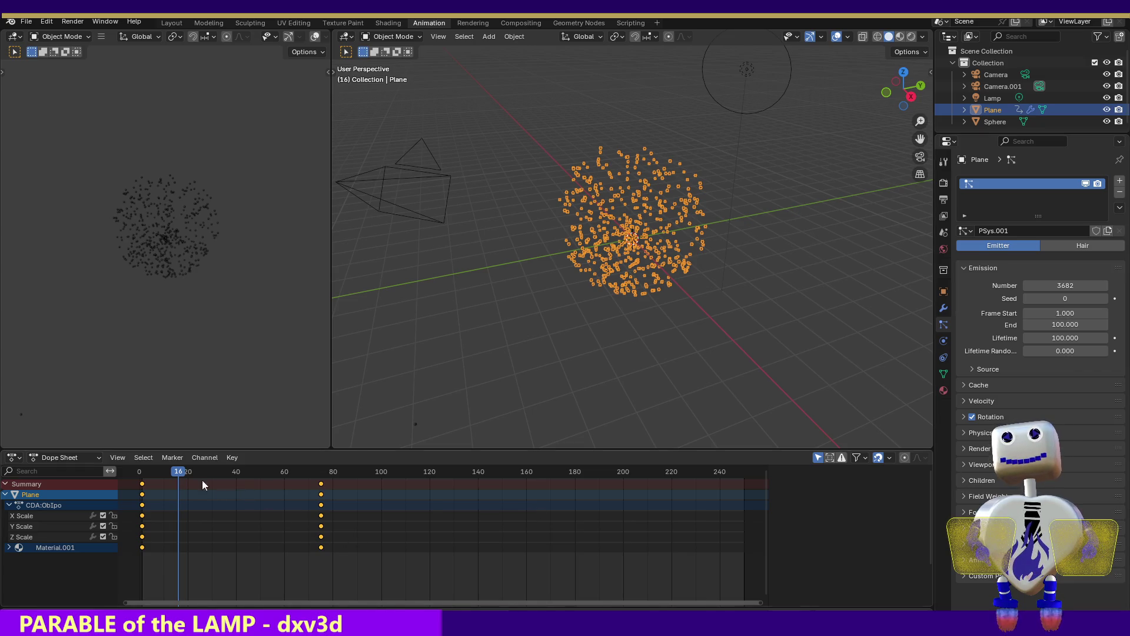
- Scrub the Dope Sheet playhead from frame 16 to frame 51 to watch the particle cloud grow
{"action": "left_click_drag", "start_coordinate": [179, 471], "coordinate": [265, 477]}
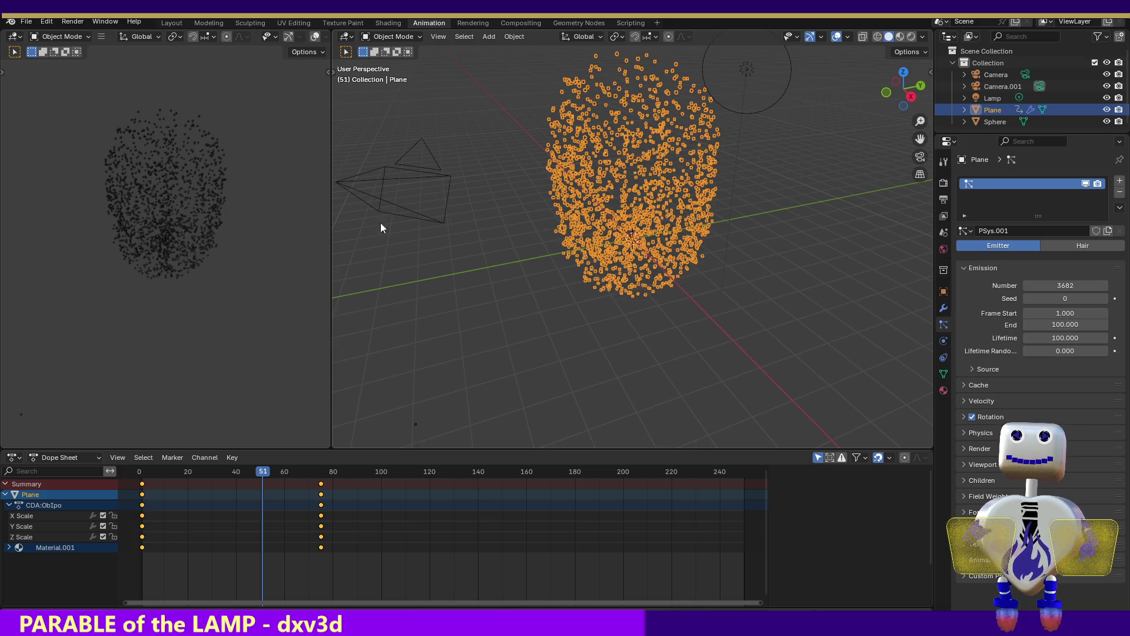
- Test-render frame 51, scrub the timeline to frame 75, then switch to the Shading workspace
{"action": "left_click", "coordinate": [73, 22]}
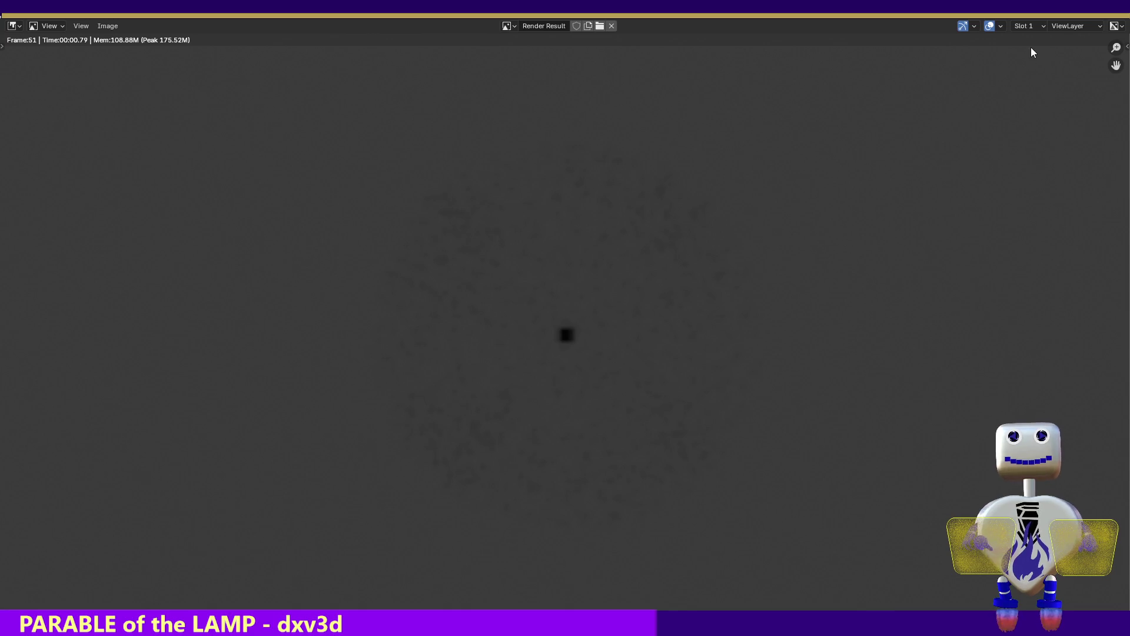
{"action": "key", "text": "Escape"}
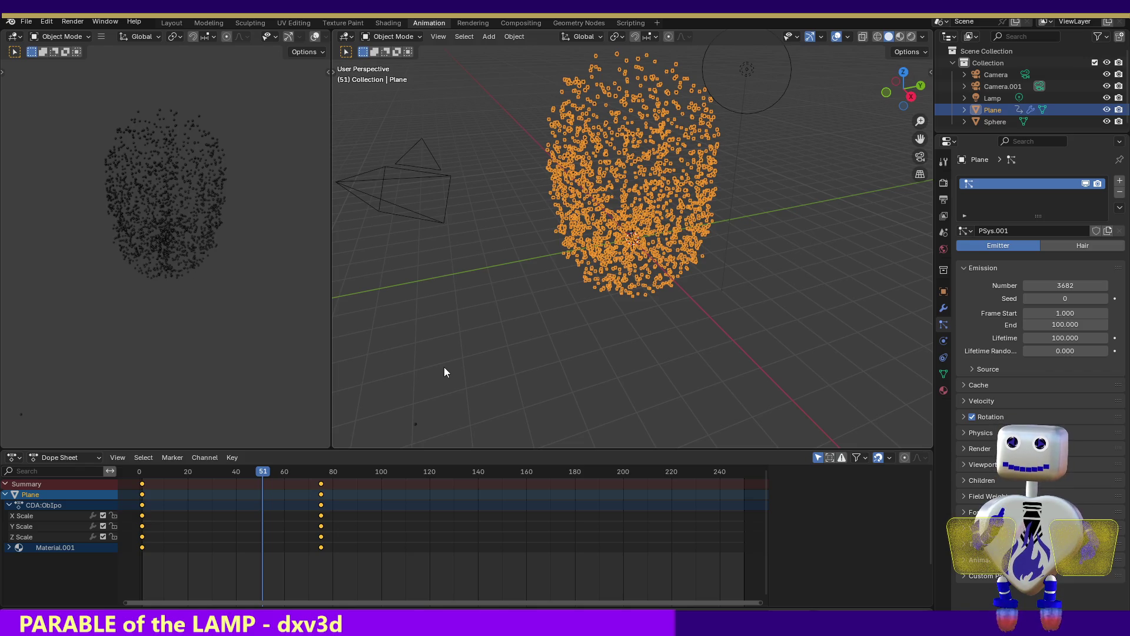
{"action": "left_click_drag", "start_coordinate": [268, 472], "coordinate": [322, 472]}
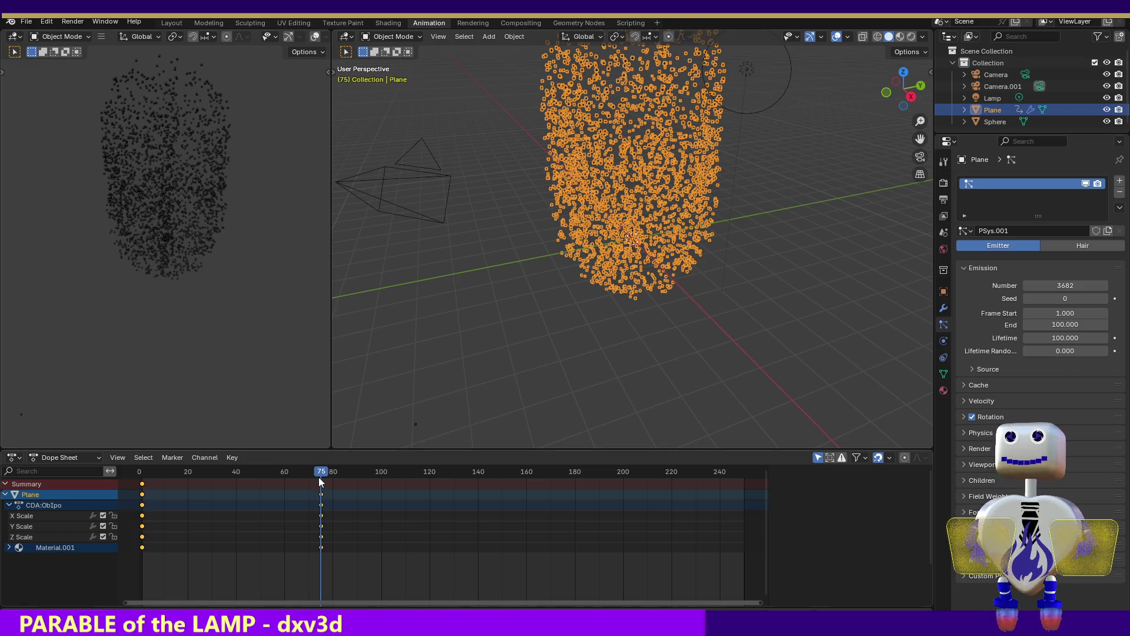
{"action": "mouse_move", "coordinate": [322, 472]}
{"action": "left_mouse_down"}
{"action": "mouse_move", "coordinate": [164, 474]}
{"action": "mouse_move", "coordinate": [322, 492]}
{"action": "left_mouse_up"}
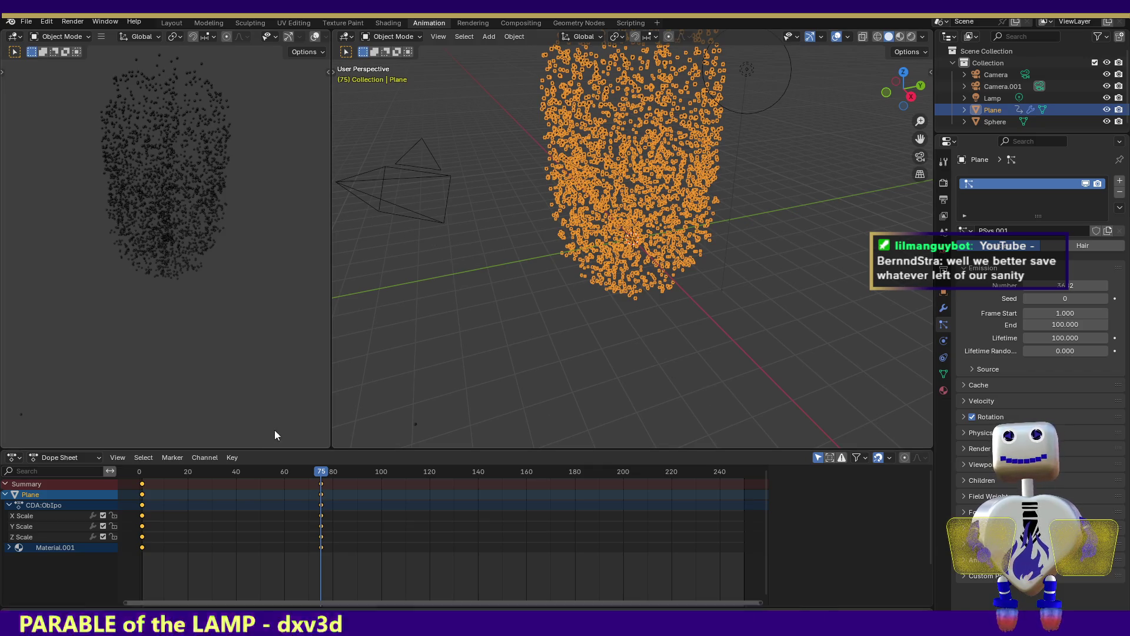
{"action": "left_click", "coordinate": [388, 22]}
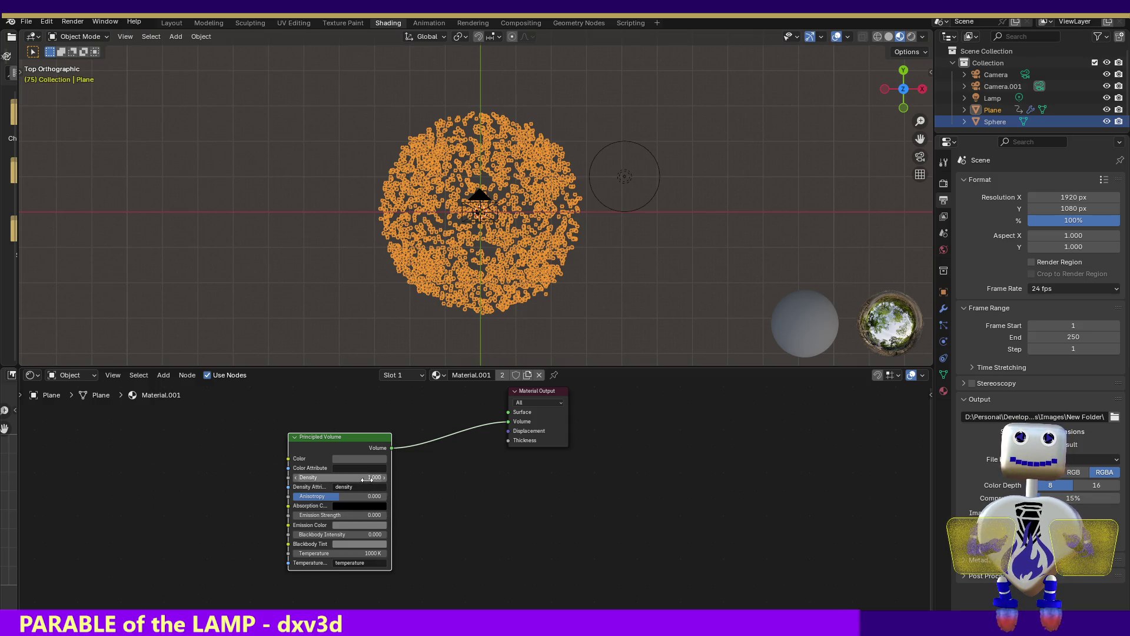
- Raise the Principled Volume Density to 3.300 and test-render frame 75 twice to check the thicker smoke
{"action": "left_click_drag", "start_coordinate": [340, 477], "coordinate": [374, 476]}
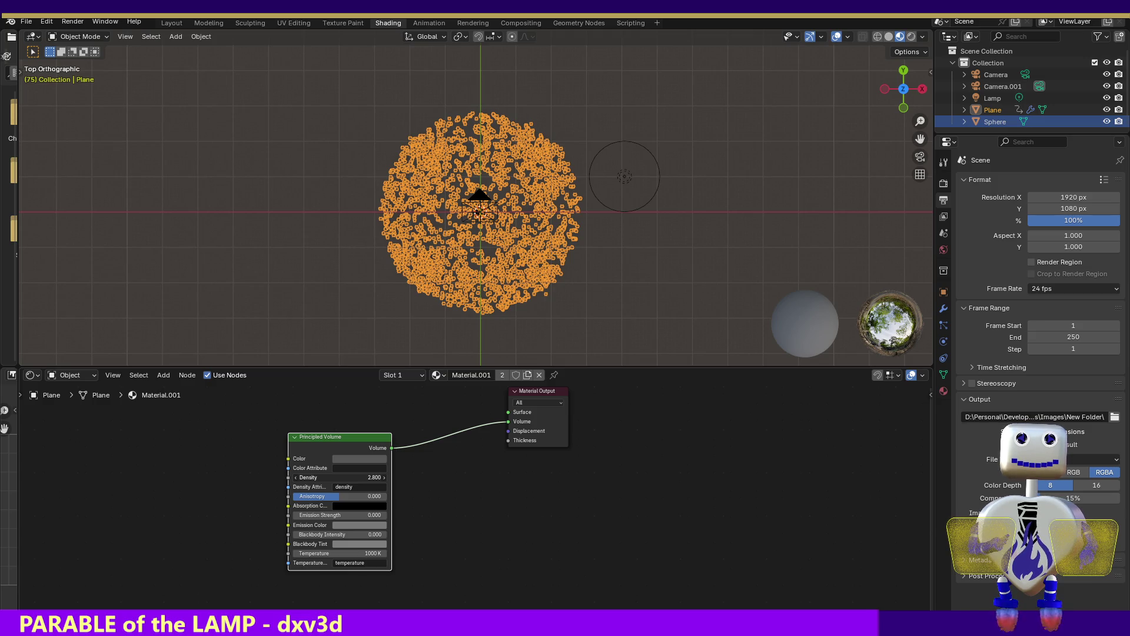
{"action": "left_click_drag", "start_coordinate": [362, 476], "coordinate": [384, 477]}
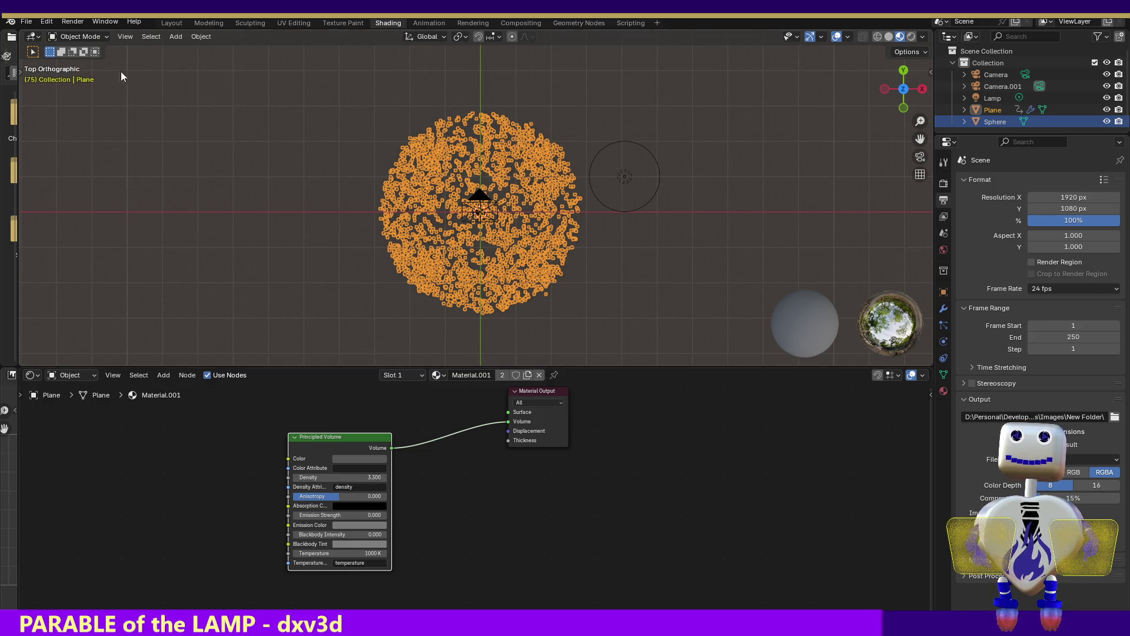
{"action": "left_click", "coordinate": [81, 26]}
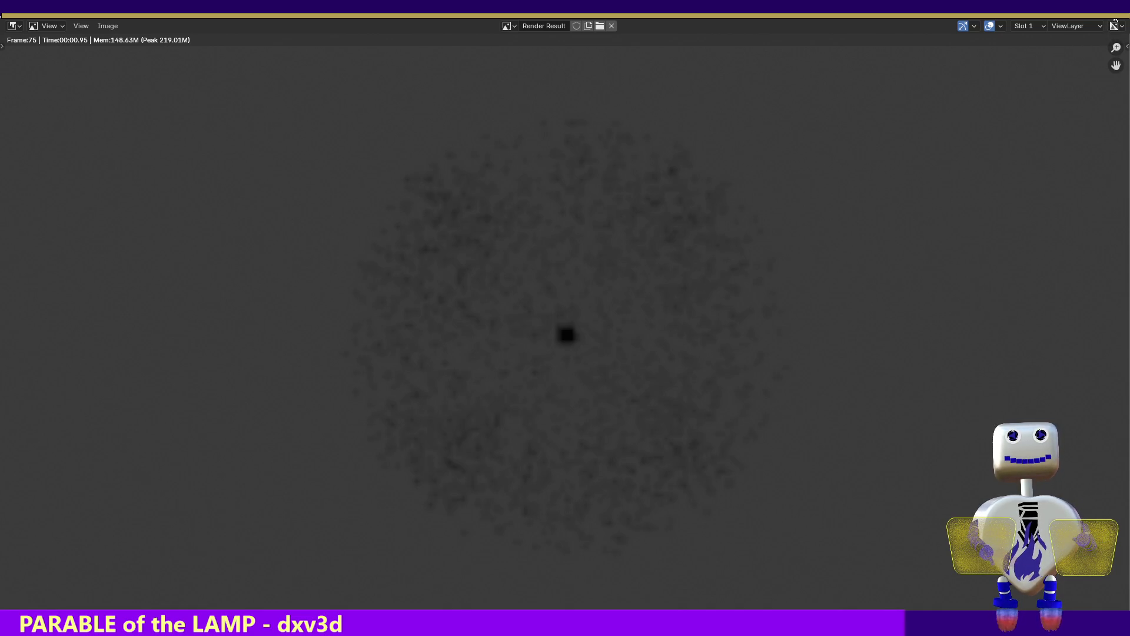
{"action": "left_click", "coordinate": [1111, 7]}
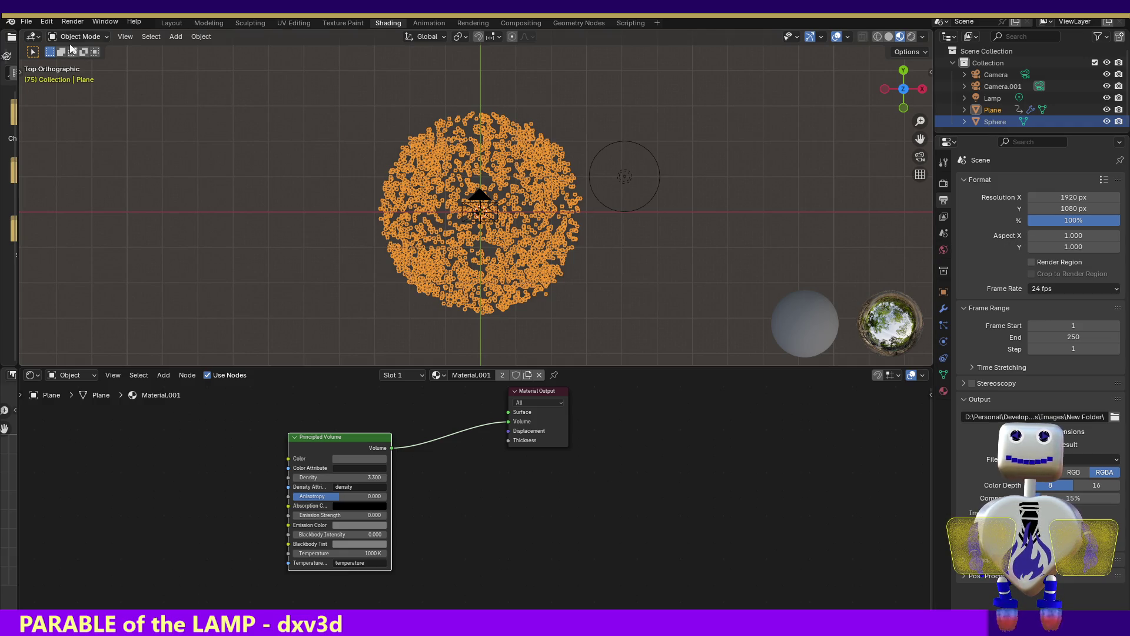
{"action": "left_click", "coordinate": [85, 25]}
{"action": "left_click", "coordinate": [89, 31]}
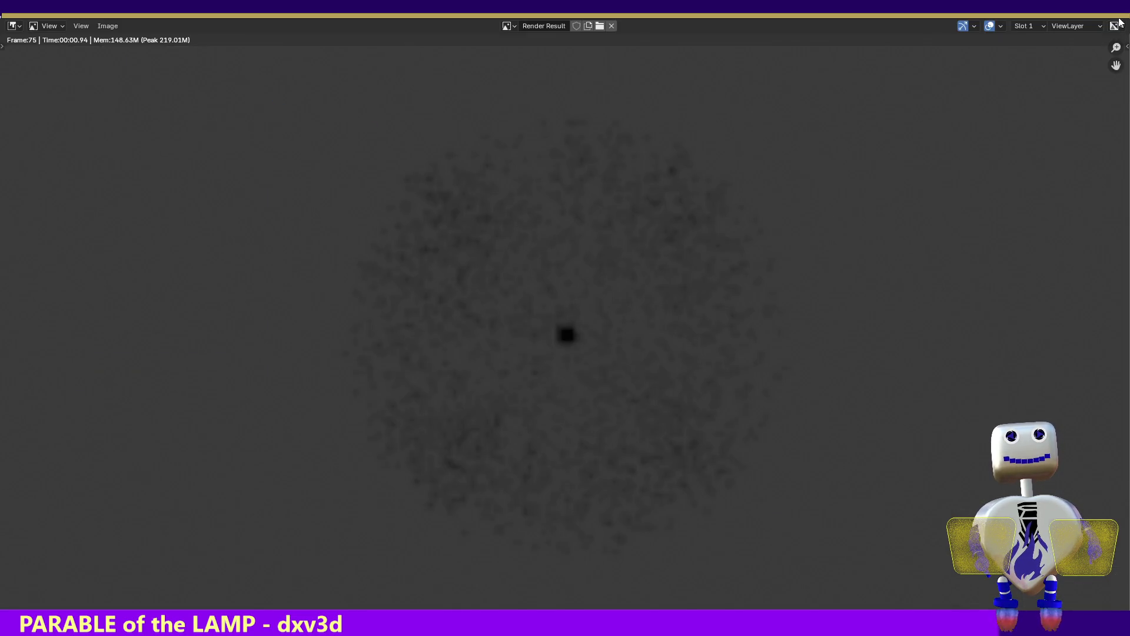
{"action": "key", "text": "Escape"}
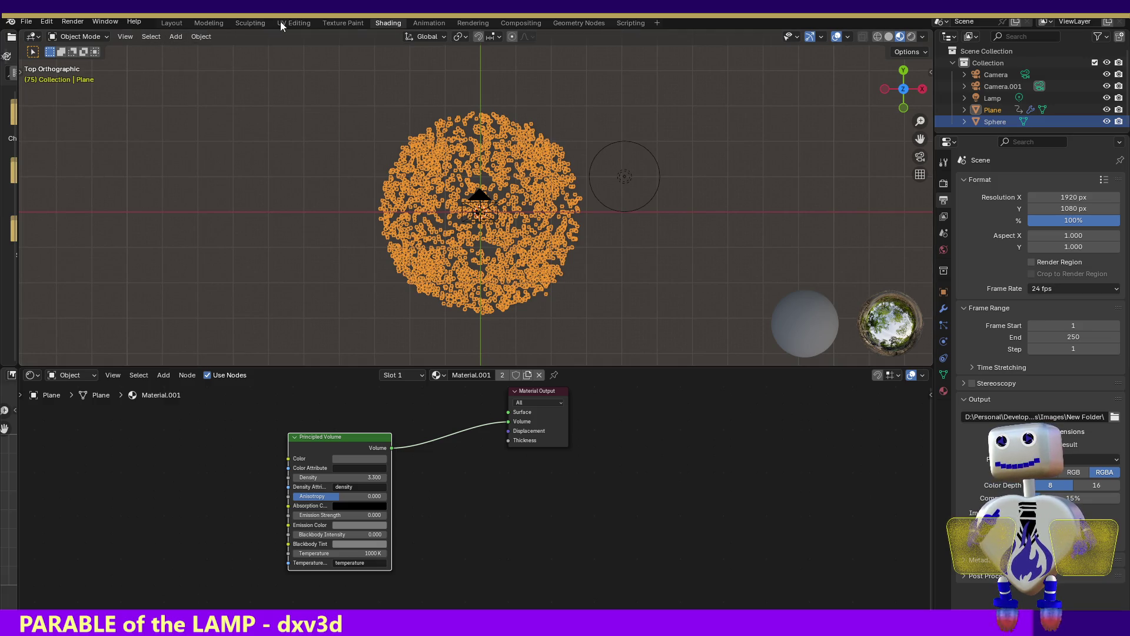
- In the Animation layout test-render frame 40, raise Emission Number to 5671, and return to Shading
{"action": "left_click", "coordinate": [425, 22]}
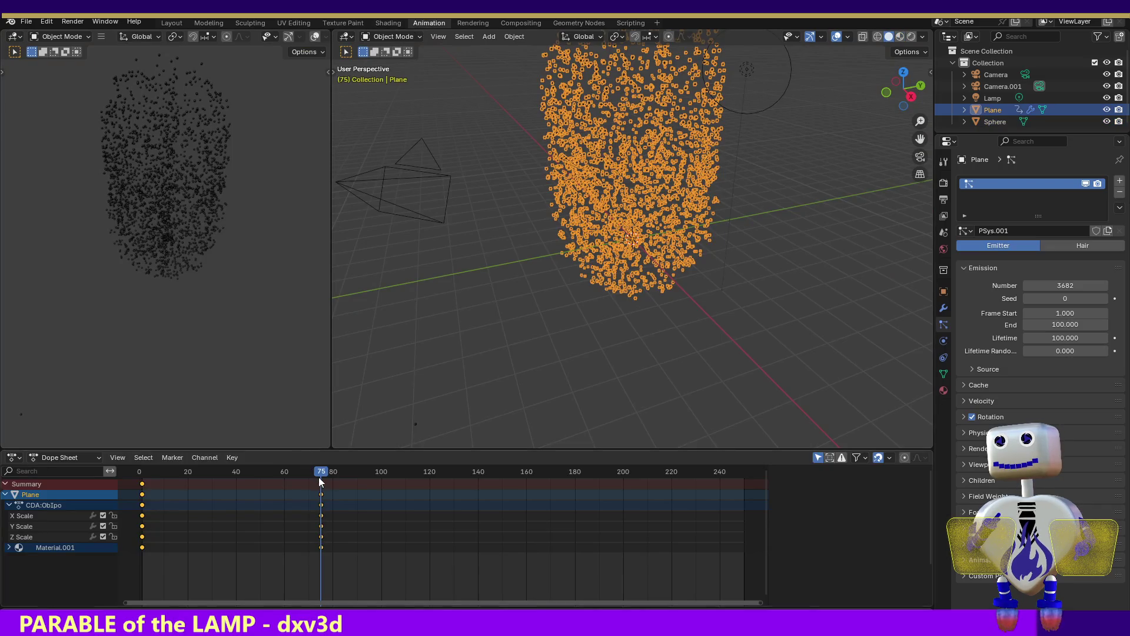
{"action": "left_click_drag", "start_coordinate": [273, 469], "coordinate": [234, 456]}
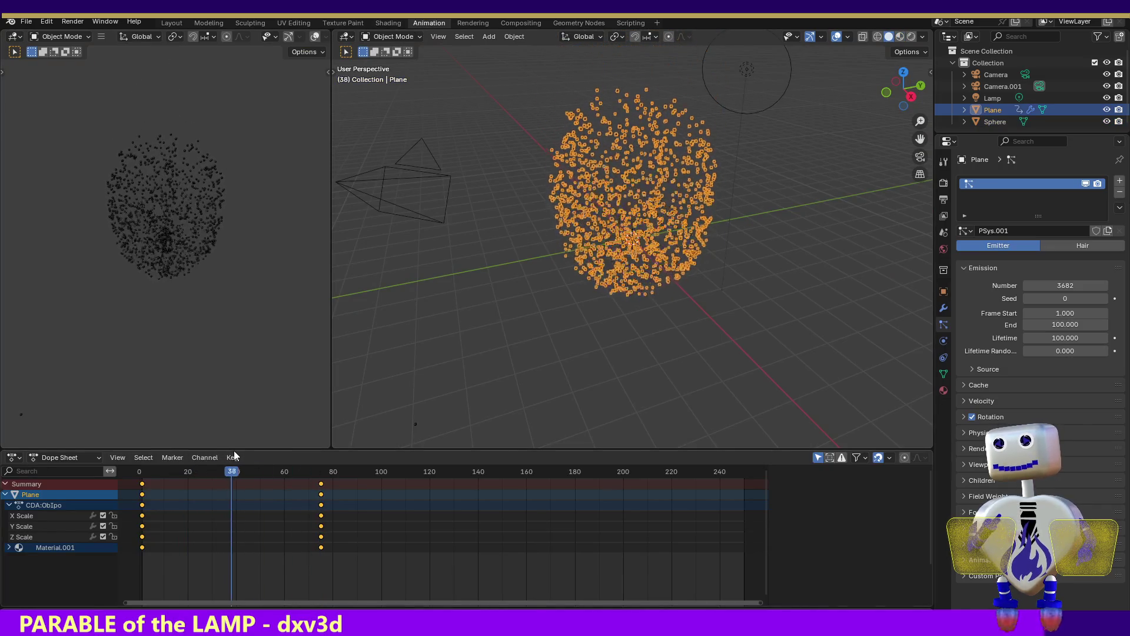
{"action": "key", "text": "Right"}
{"action": "key", "text": "Right"}
{"action": "left_click", "coordinate": [72, 24]}
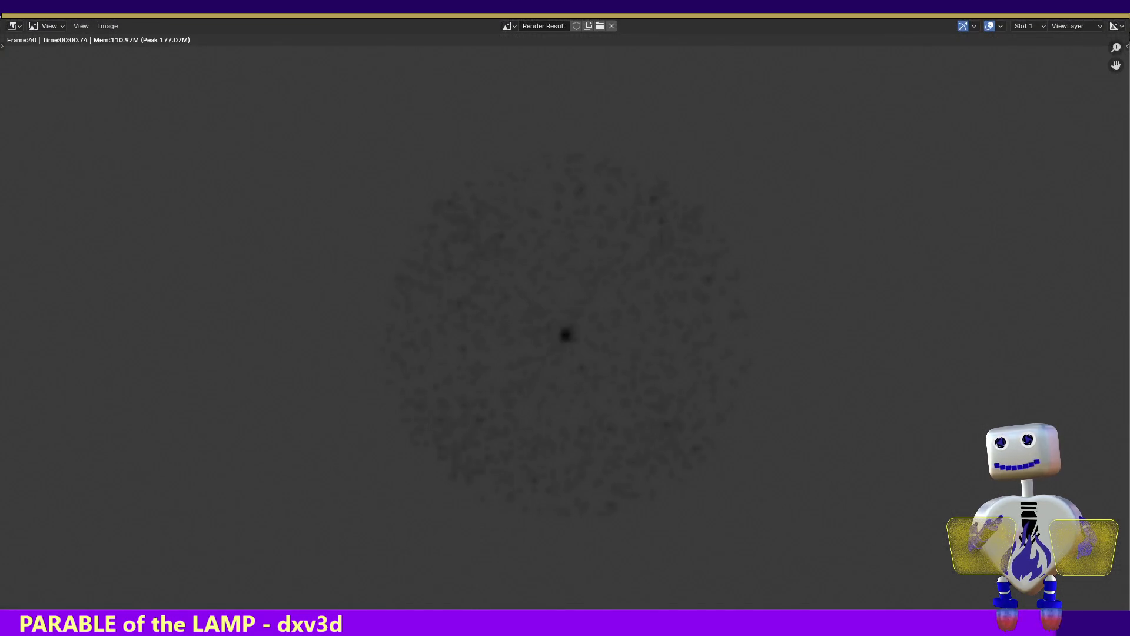
{"action": "key", "text": "Escape"}
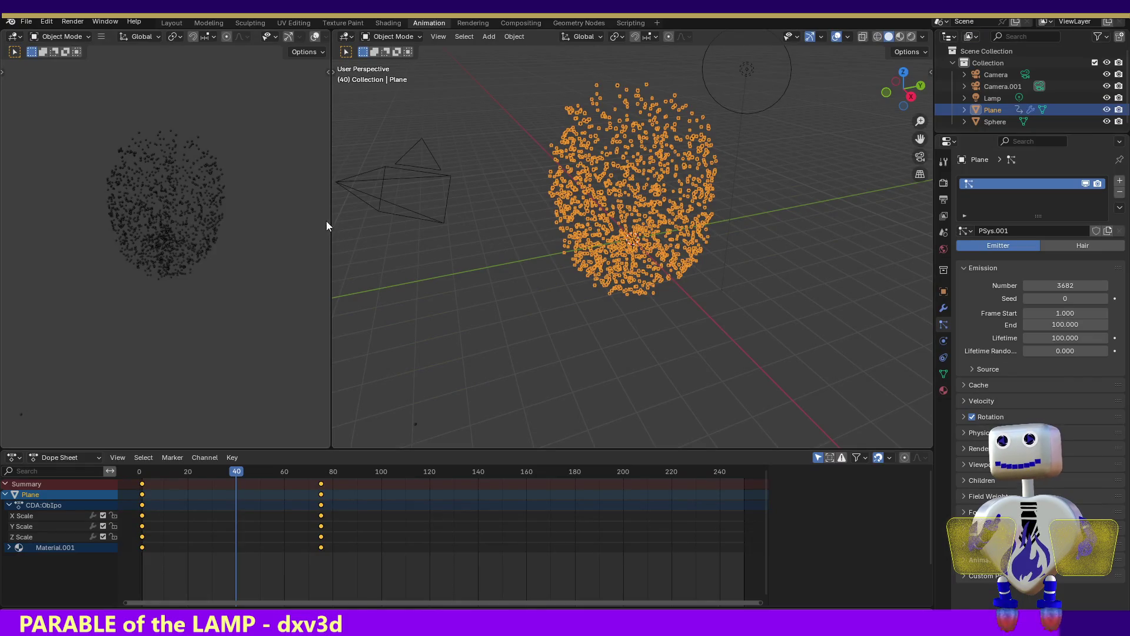
{"action": "mouse_move", "coordinate": [1065, 285]}
{"action": "left_mouse_down"}
{"action": "mouse_move", "coordinate": [1094, 286]}
{"action": "mouse_move", "coordinate": [1082, 285]}
{"action": "left_mouse_up"}
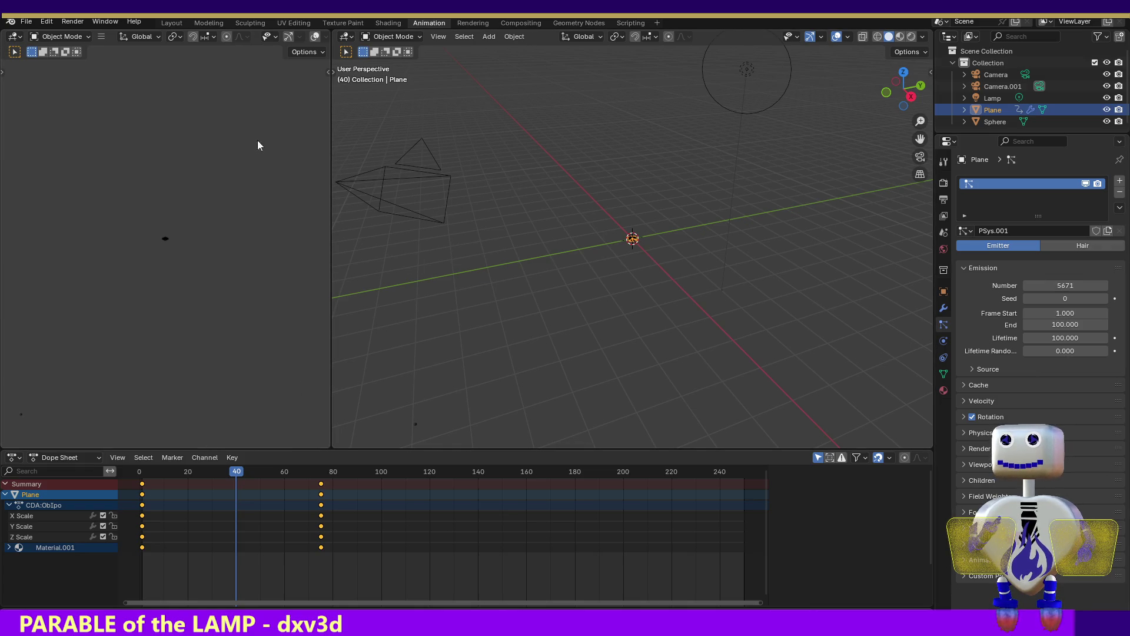
{"action": "left_click", "coordinate": [387, 24]}
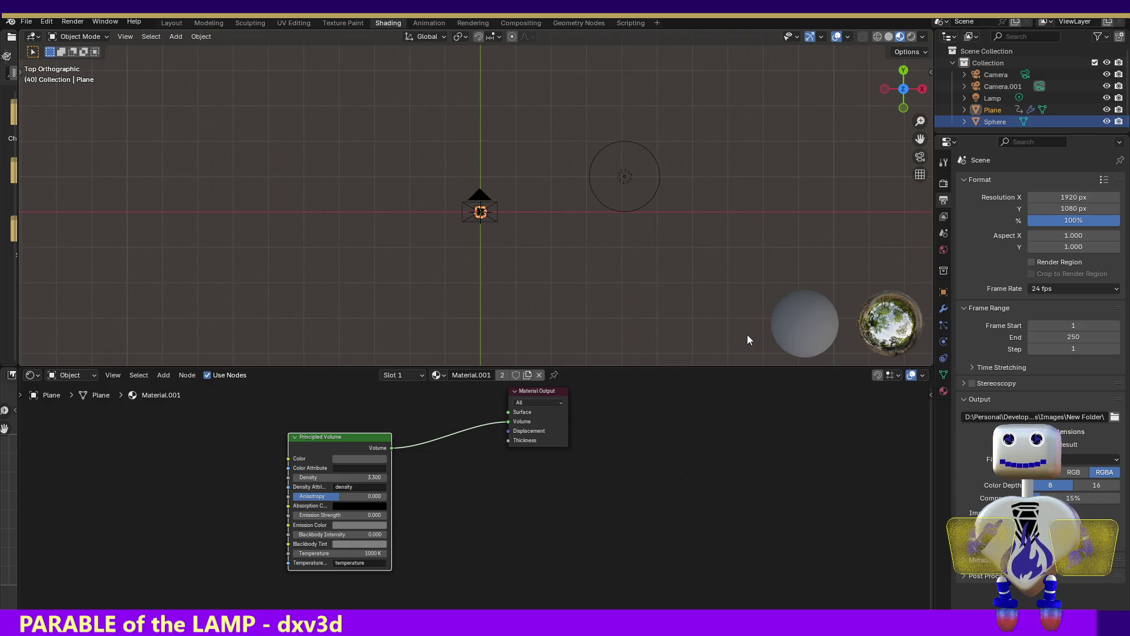
- Raise the Principled Volume Density to 6.100 and test-render frame 40
{"action": "mouse_move", "coordinate": [371, 477]}
{"action": "left_mouse_down"}
{"action": "mouse_move", "coordinate": [416, 477]}
{"action": "mouse_move", "coordinate": [388, 476]}
{"action": "left_mouse_up"}
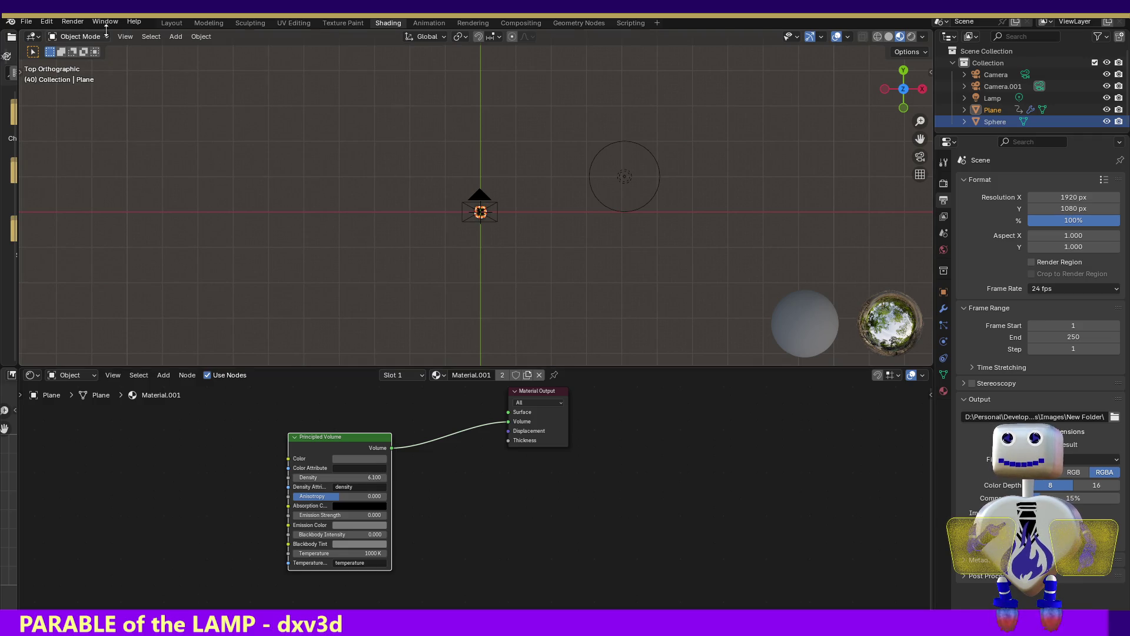
{"action": "left_click", "coordinate": [72, 21]}
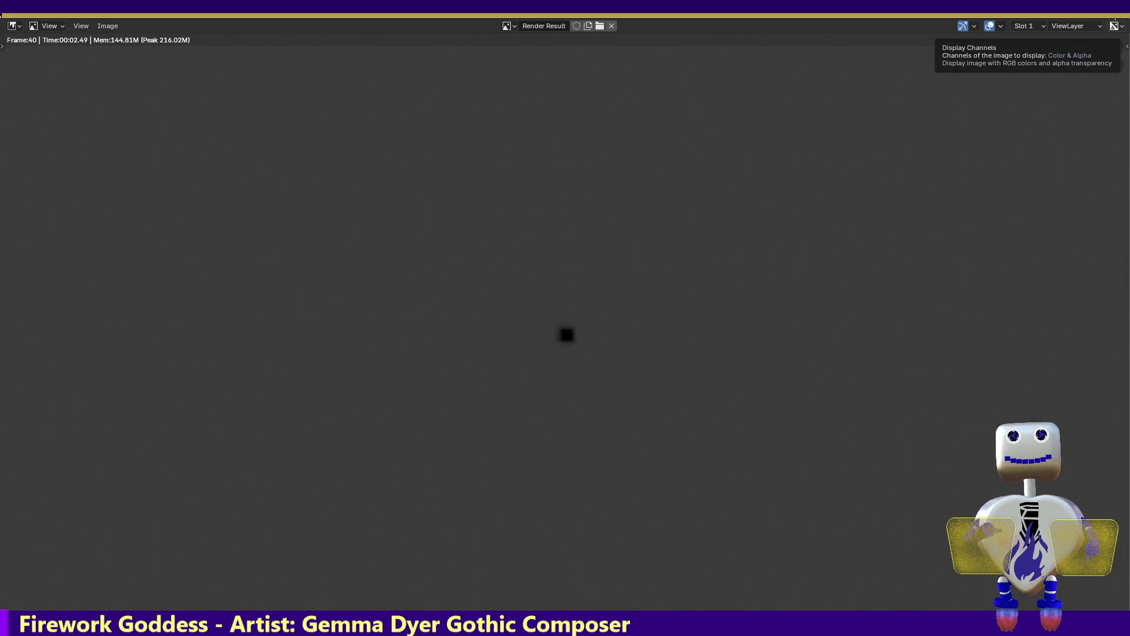
{"action": "mouse_move", "coordinate": [943, 147]}
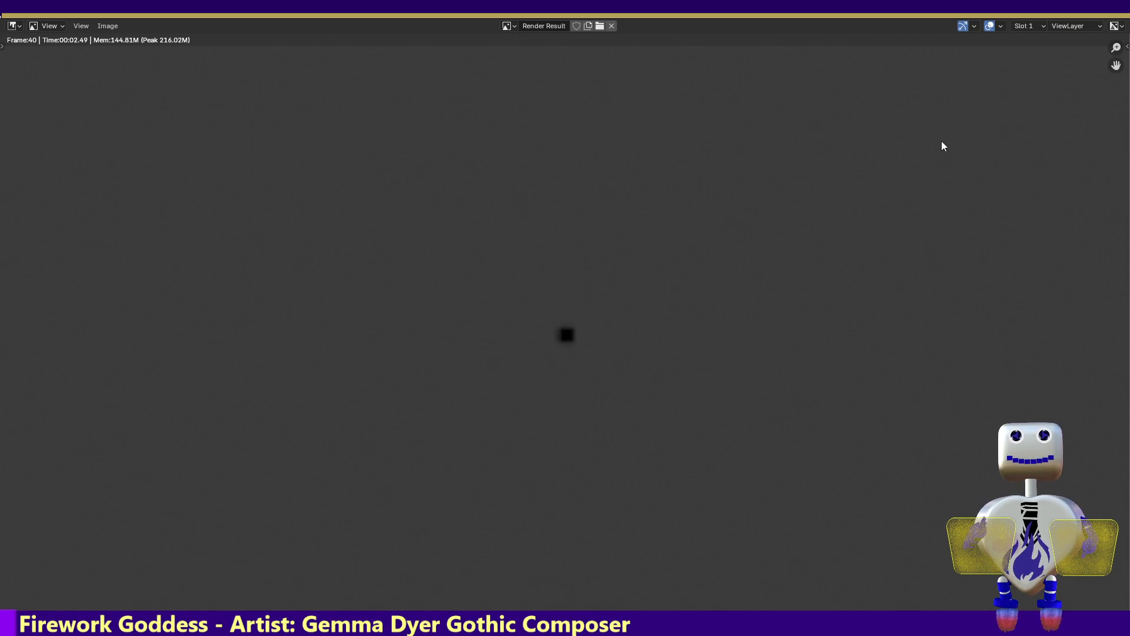
{"action": "key", "text": "Escape"}
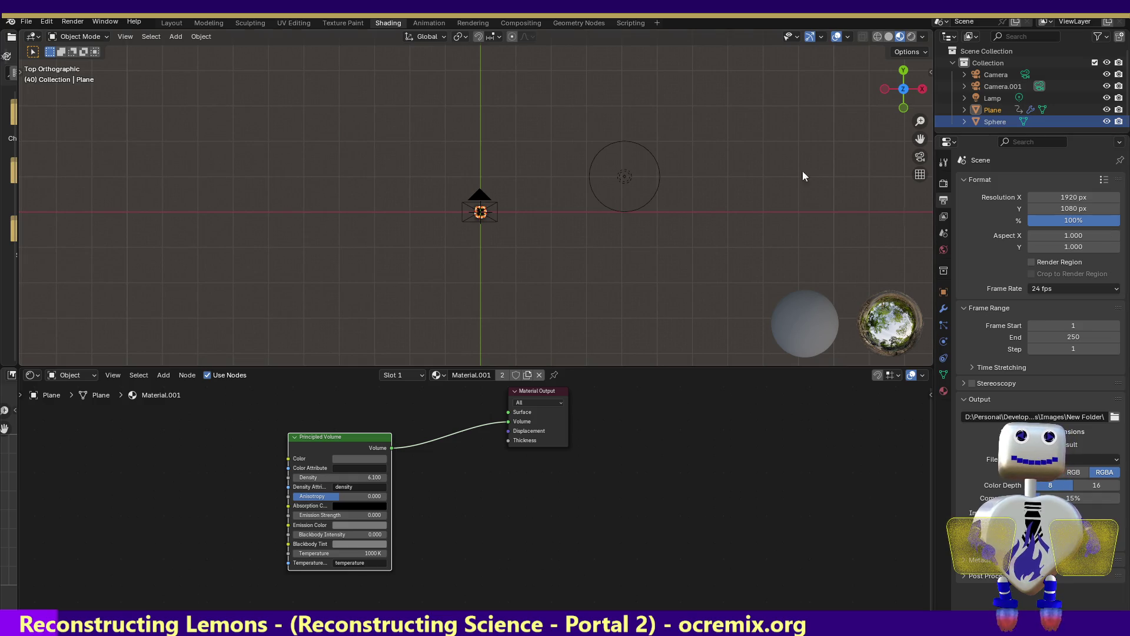
- Select the Plane emitter, show its particle settings, and test-render frame 40
{"action": "left_click", "coordinate": [995, 113]}
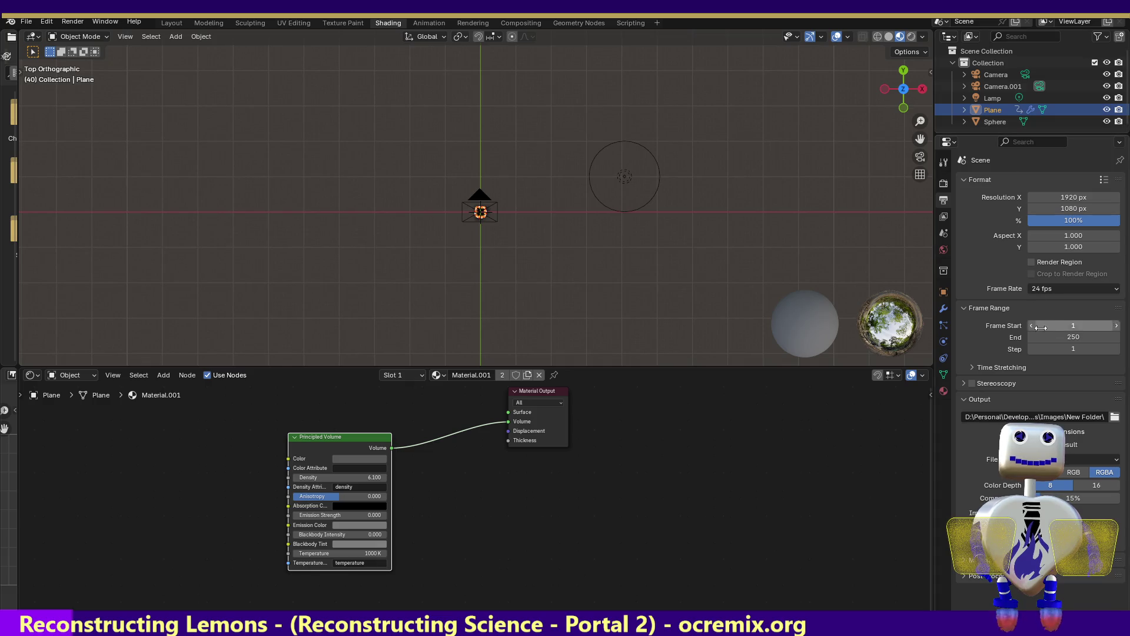
{"action": "left_click", "coordinate": [942, 325]}
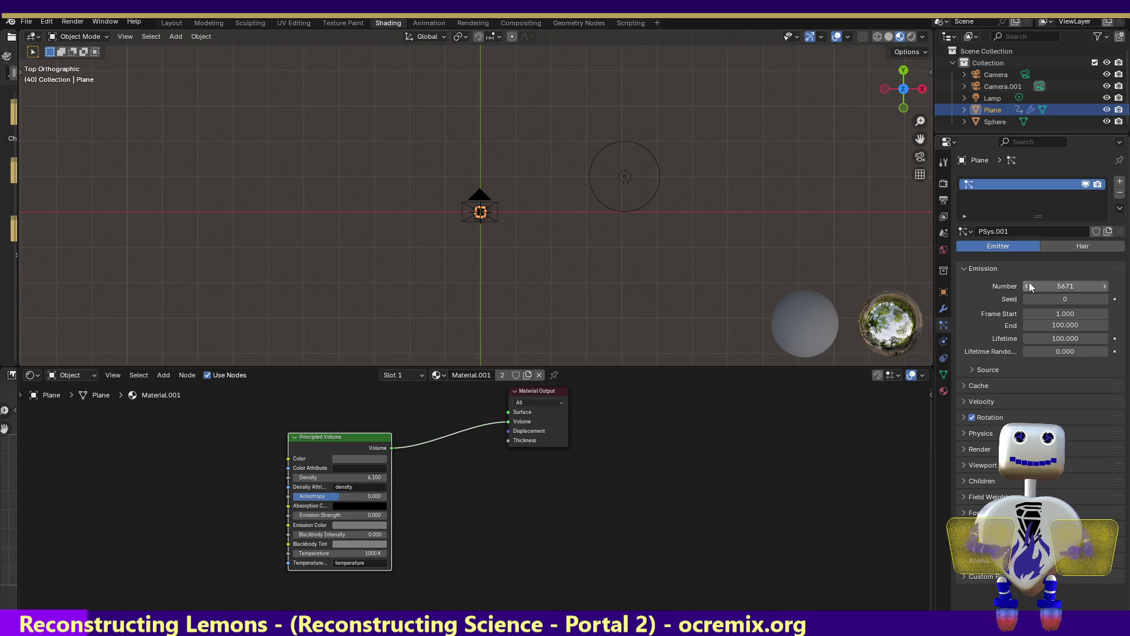
{"action": "left_click", "coordinate": [73, 21]}
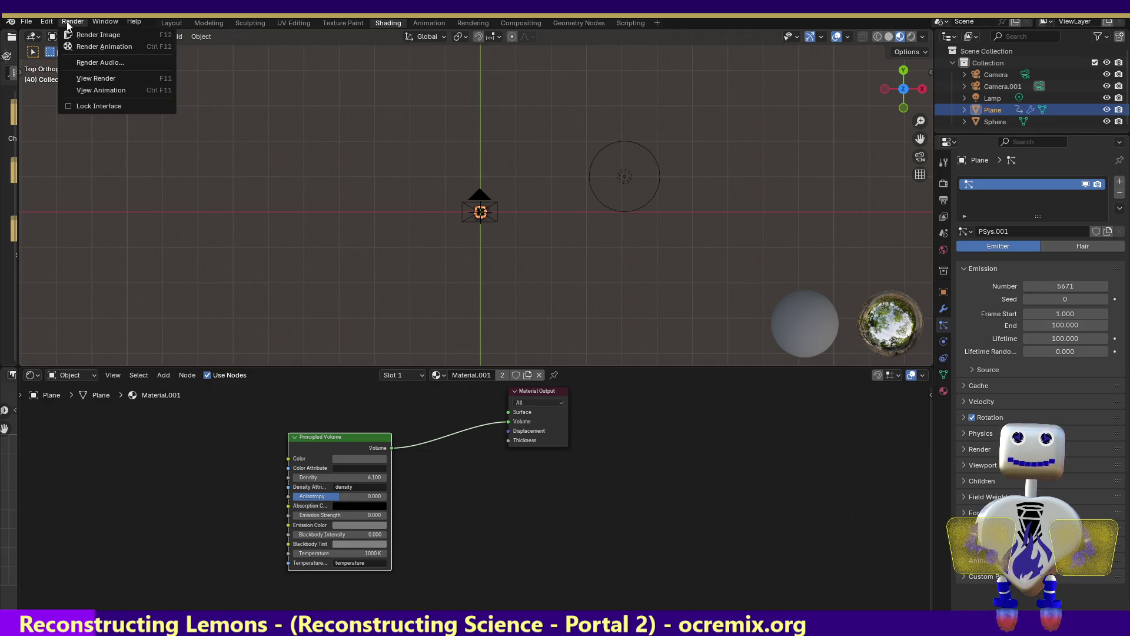
{"action": "left_click", "coordinate": [73, 32]}
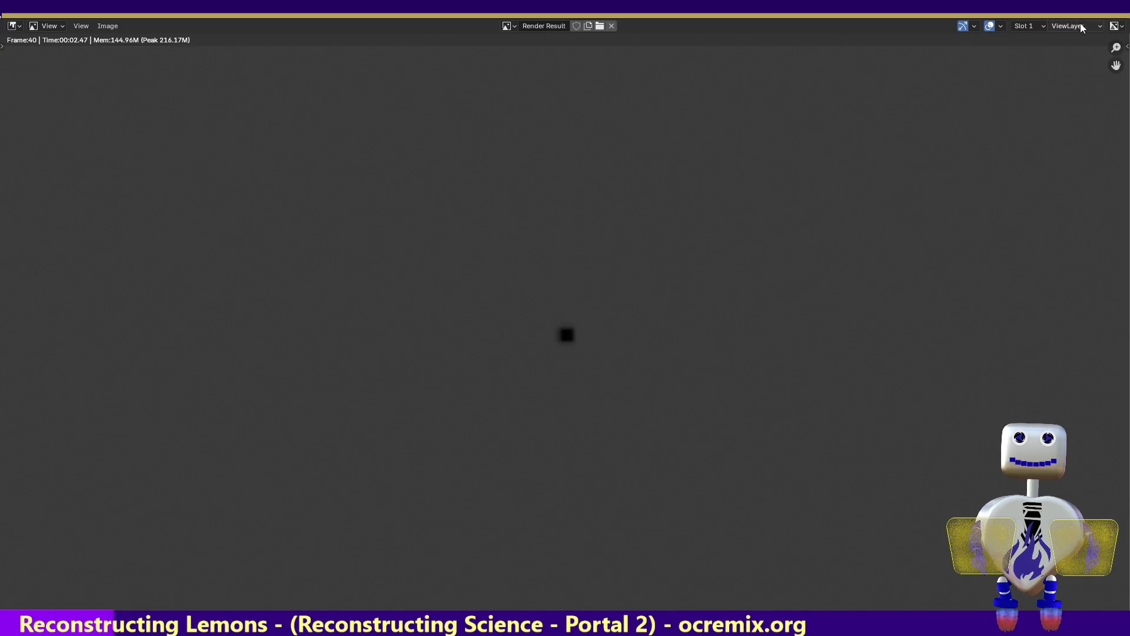
{"action": "key", "text": "Escape"}
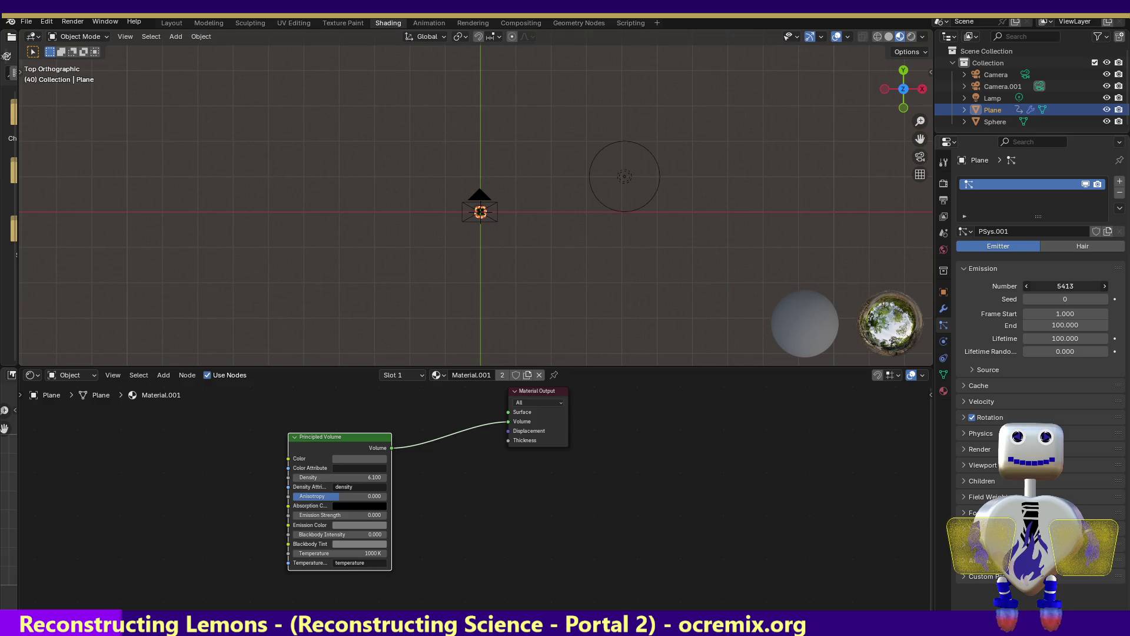
- Lower the Emission Number to 1557 and test-render frame 40 again
{"action": "left_click_drag", "start_coordinate": [1066, 285], "coordinate": [1033, 285]}
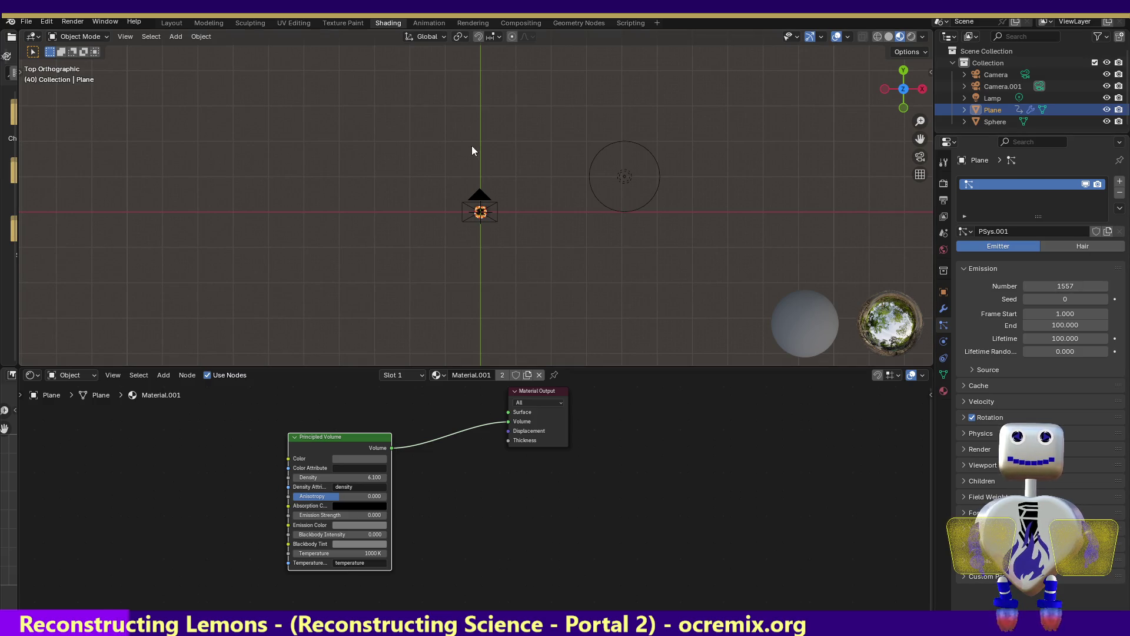
{"action": "left_click", "coordinate": [74, 20]}
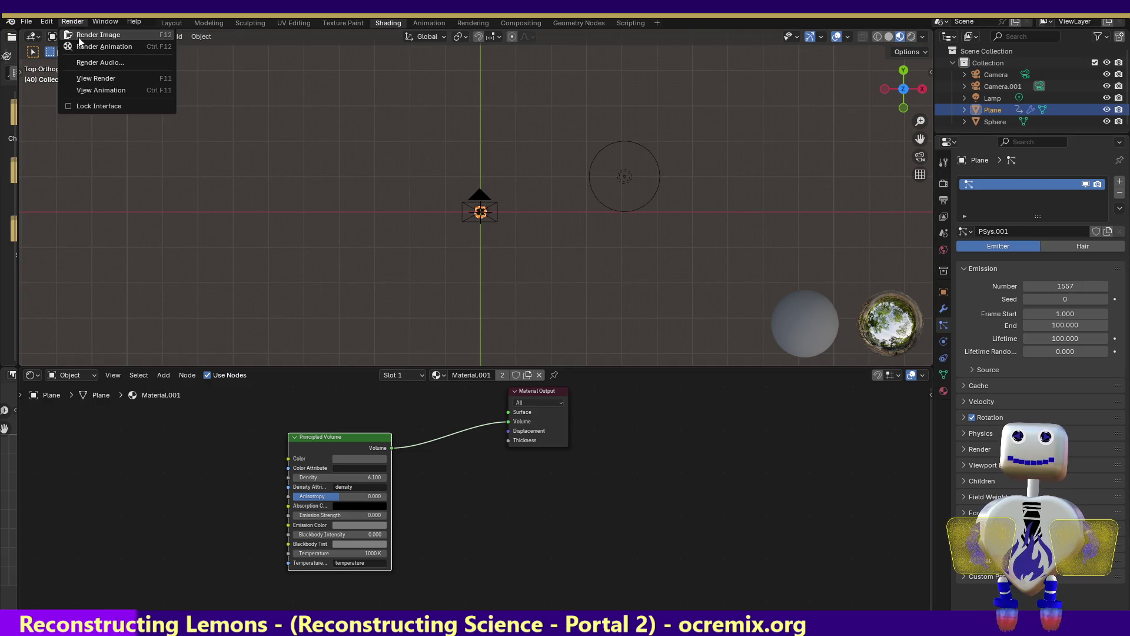
{"action": "left_click", "coordinate": [77, 34]}
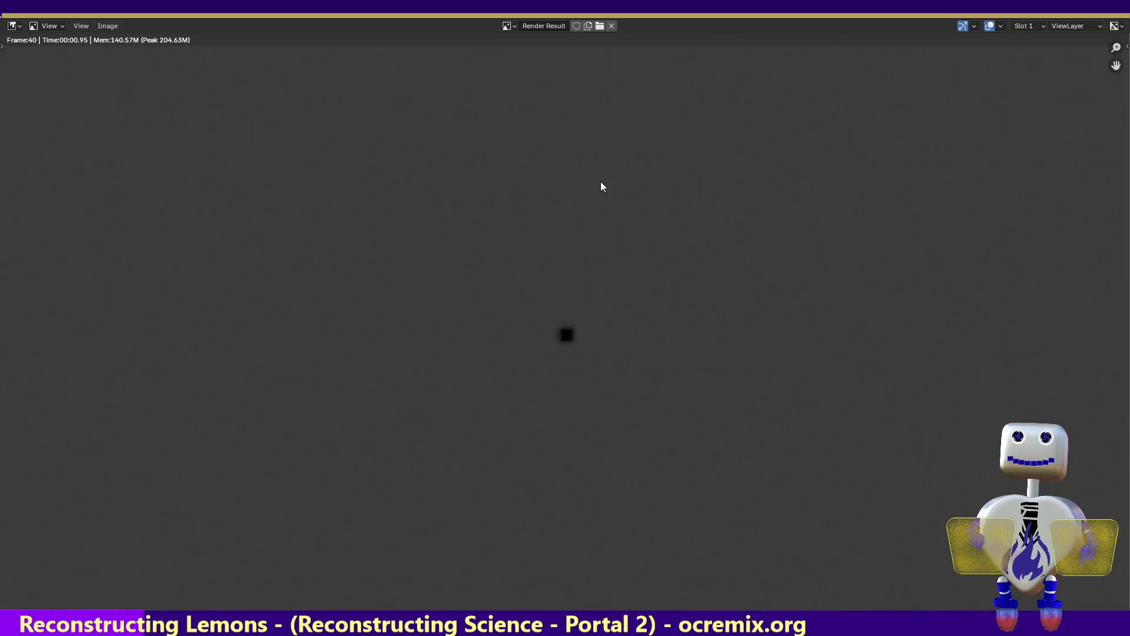
{"action": "key", "text": "Escape"}
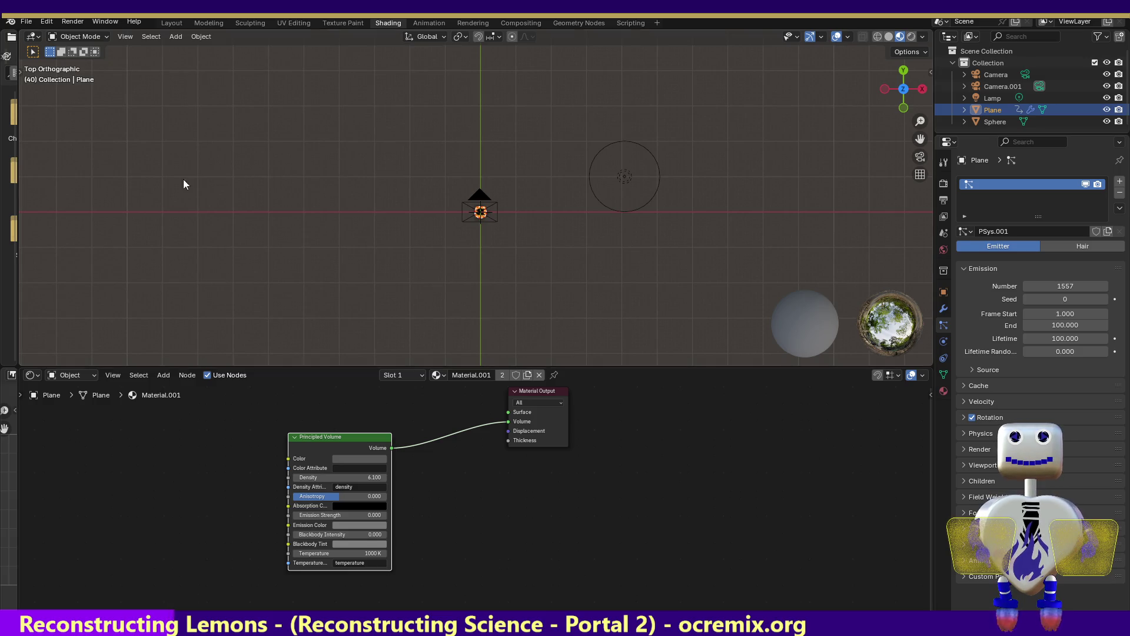
- Switch to the Animation layout, scrub to frame 67, and test-render it
{"action": "left_click", "coordinate": [431, 23]}
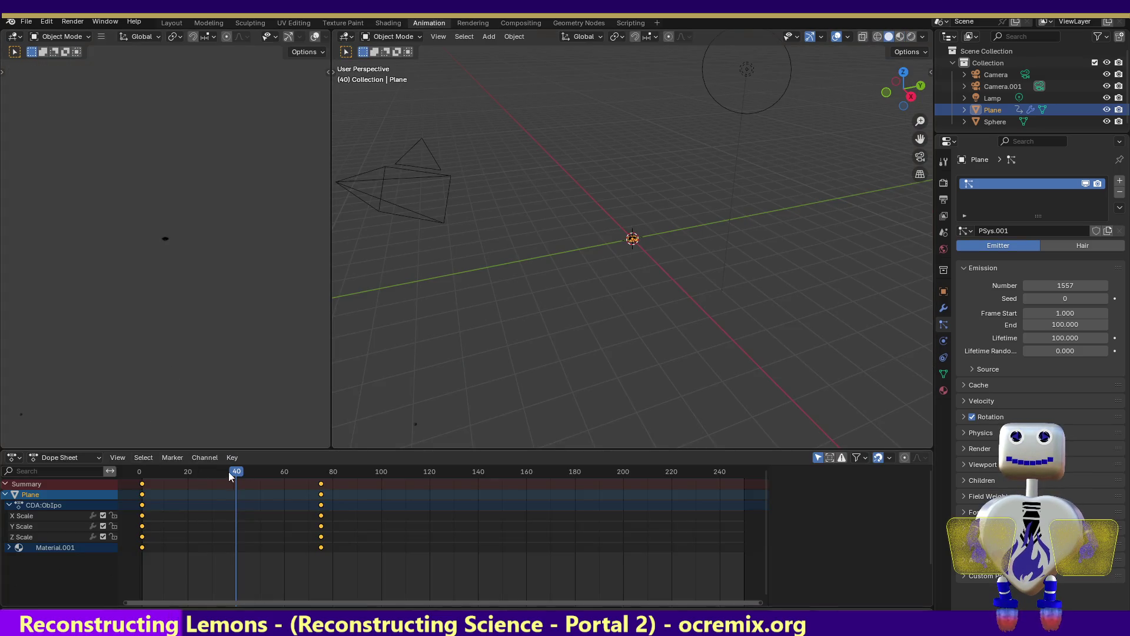
{"action": "mouse_move", "coordinate": [229, 472]}
{"action": "left_mouse_down"}
{"action": "mouse_move", "coordinate": [215, 458]}
{"action": "mouse_move", "coordinate": [303, 466]}
{"action": "left_mouse_up"}
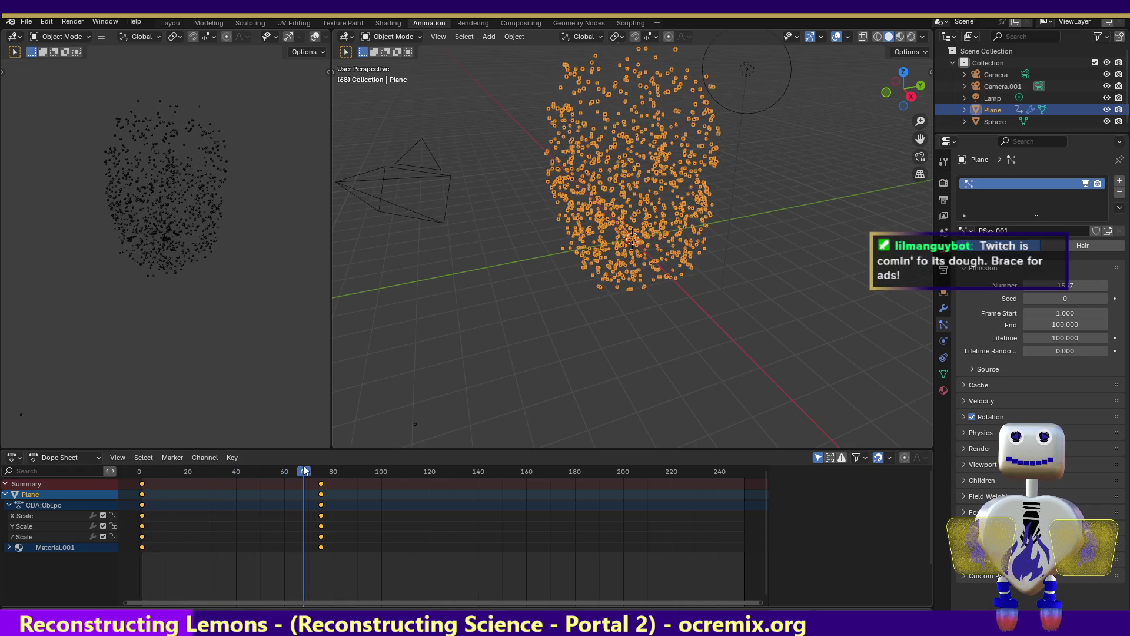
{"action": "left_click", "coordinate": [76, 23]}
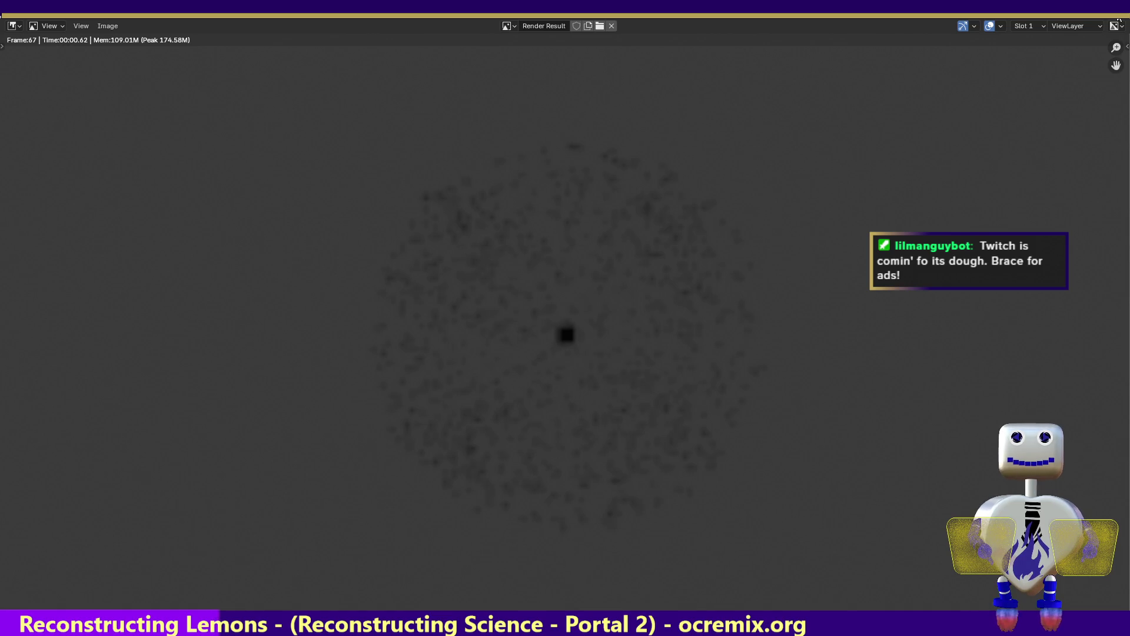
{"action": "key", "text": "Escape"}
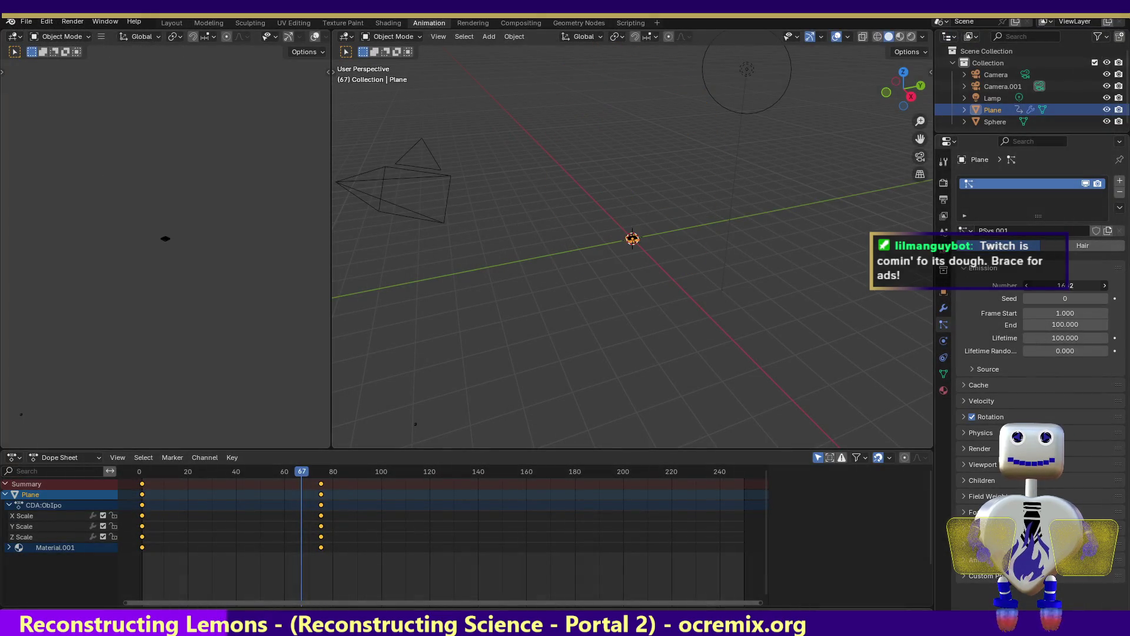
- Adjust the Emission Number, move to frame 56, and test-render the puff there
{"action": "left_click_drag", "start_coordinate": [1065, 285], "coordinate": [815, 288]}
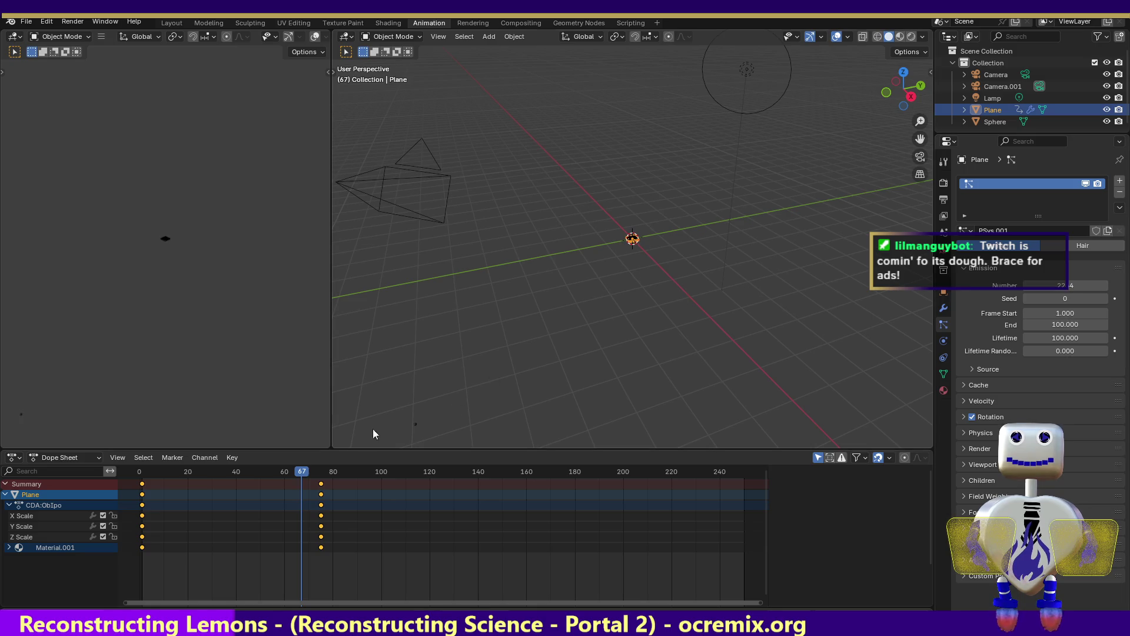
{"action": "left_click_drag", "start_coordinate": [272, 471], "coordinate": [275, 473]}
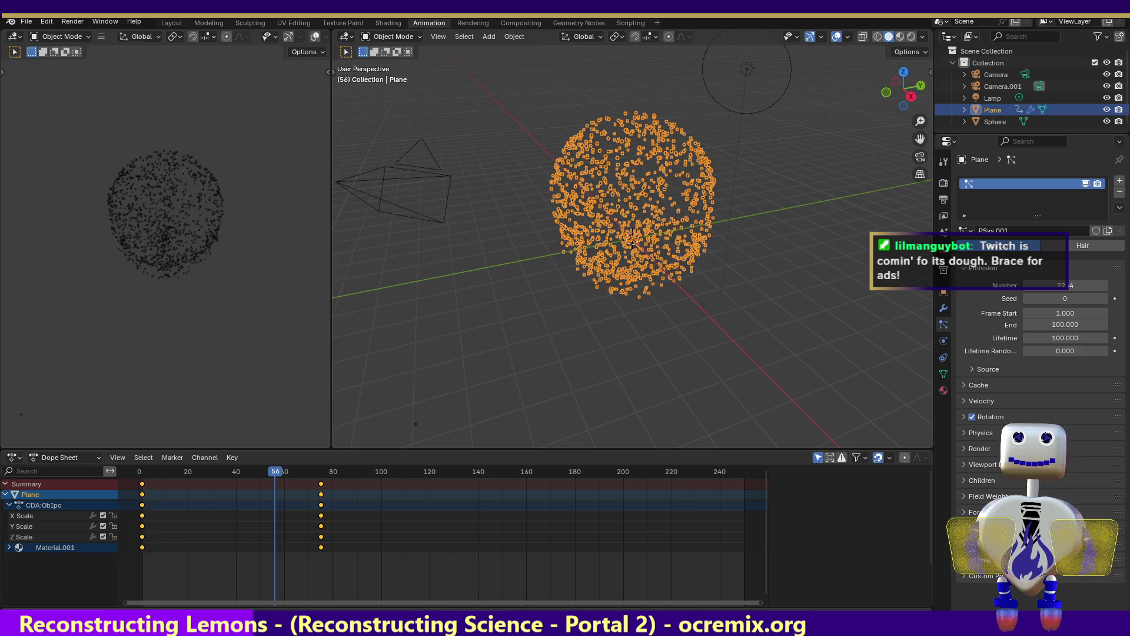
{"action": "left_click", "coordinate": [72, 22]}
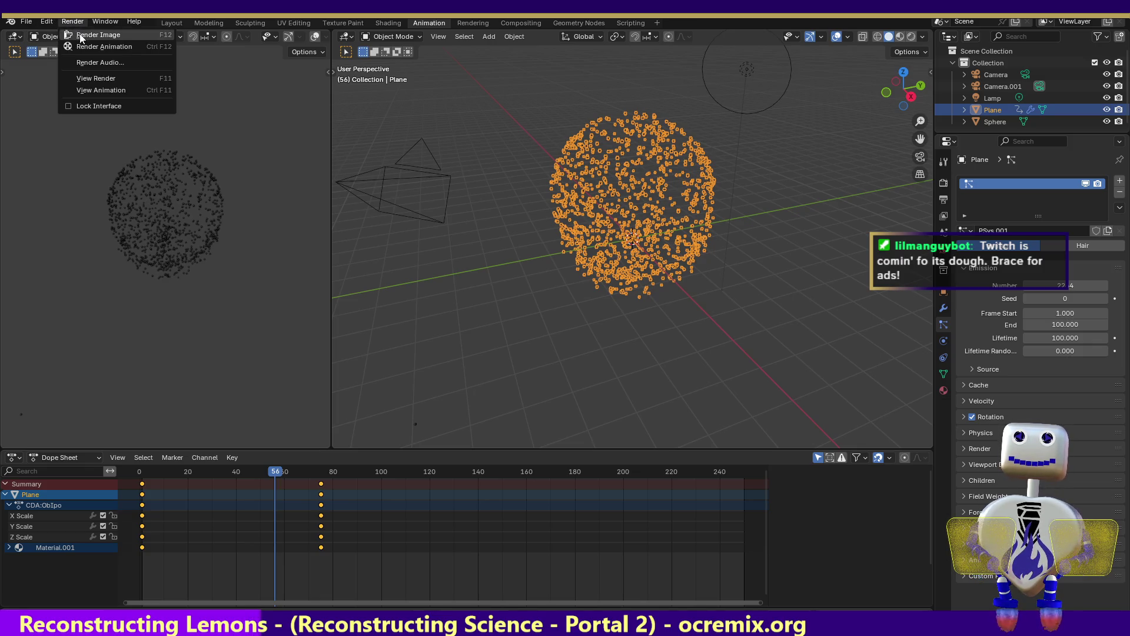
{"action": "left_click", "coordinate": [80, 34]}
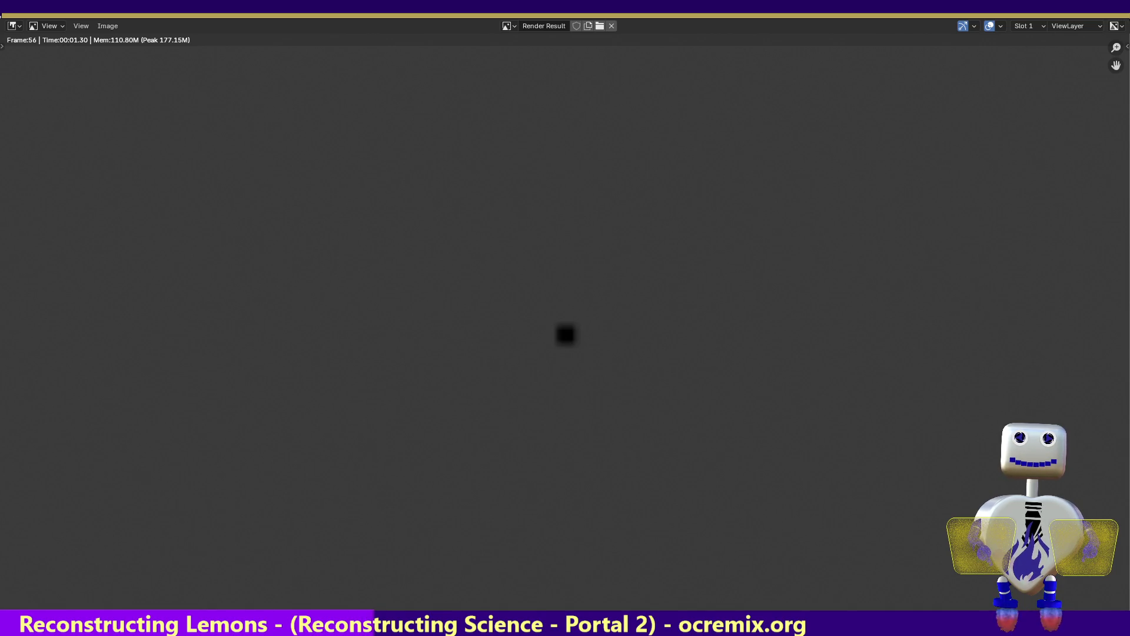
{"action": "key", "text": "Escape"}
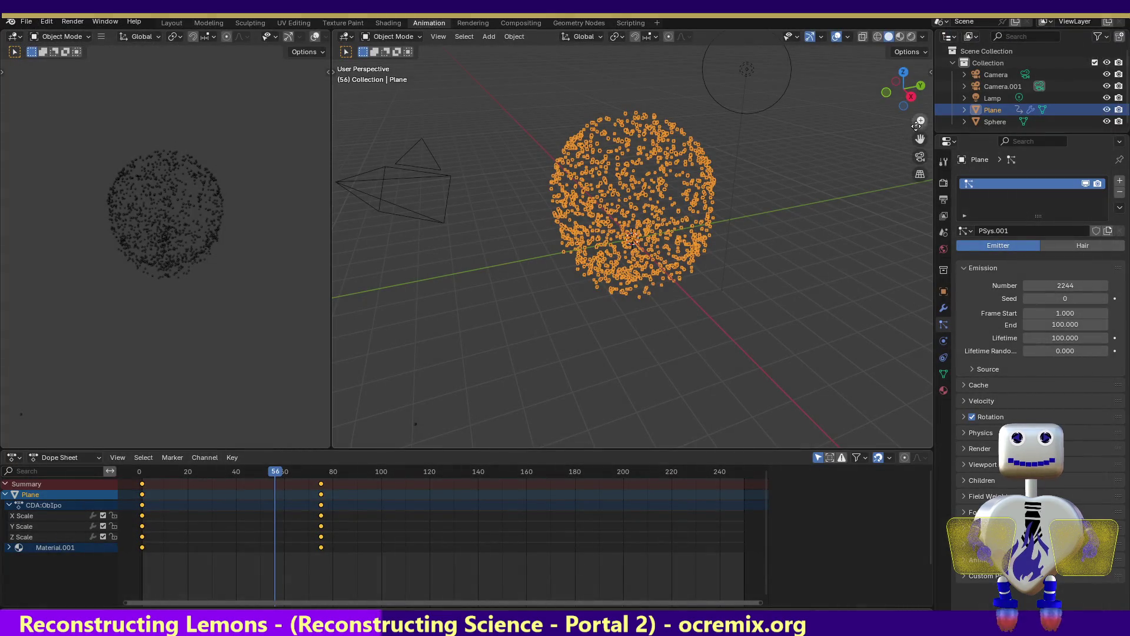
- Set the Emission Number to 1973, test-render frame 56 again, then scrub back to frame 46
{"action": "left_click_drag", "start_coordinate": [1057, 286], "coordinate": [1042, 285]}
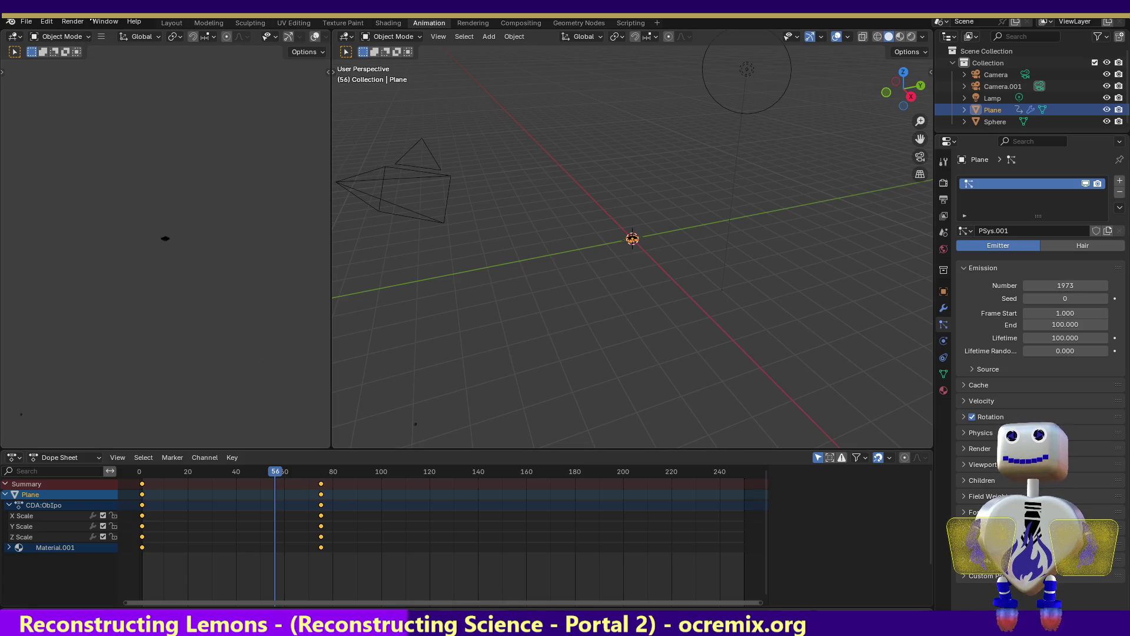
{"action": "left_click", "coordinate": [72, 22]}
{"action": "left_click", "coordinate": [70, 22]}
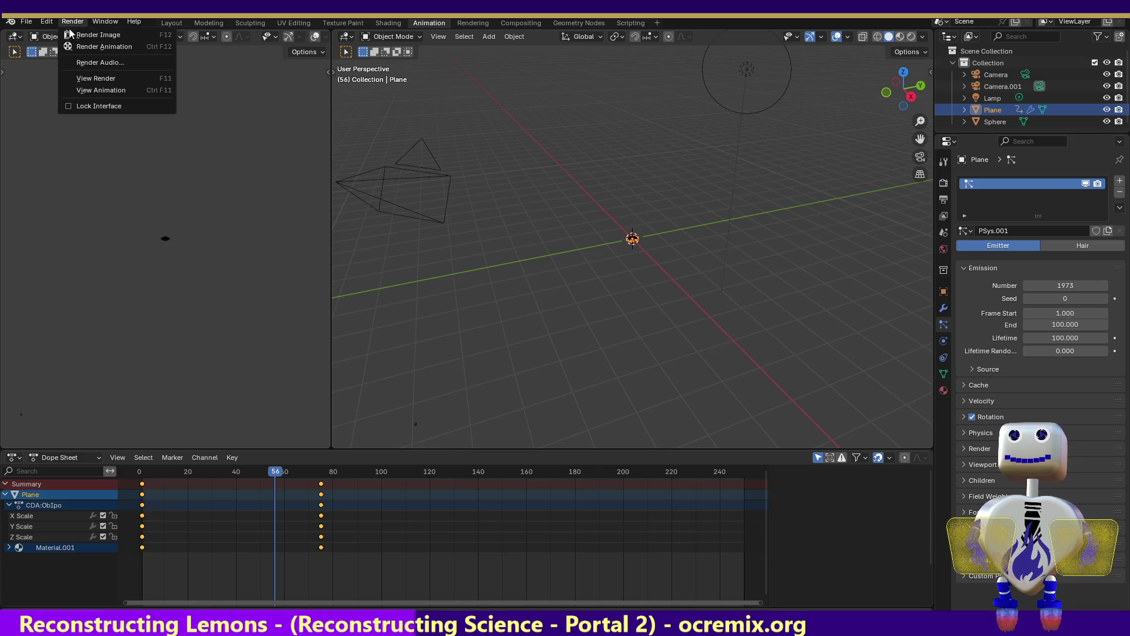
{"action": "left_click", "coordinate": [74, 35]}
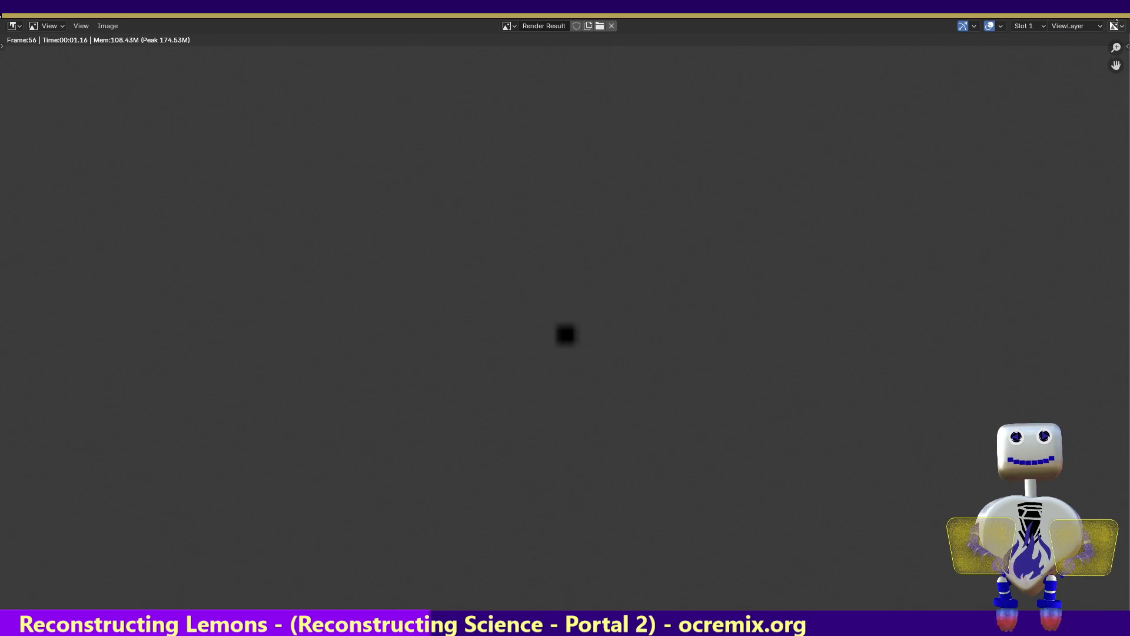
{"action": "key", "text": "Escape"}
{"action": "mouse_move", "coordinate": [275, 475]}
{"action": "left_mouse_down"}
{"action": "mouse_move", "coordinate": [192, 471]}
{"action": "mouse_move", "coordinate": [250, 471]}
{"action": "left_mouse_up"}
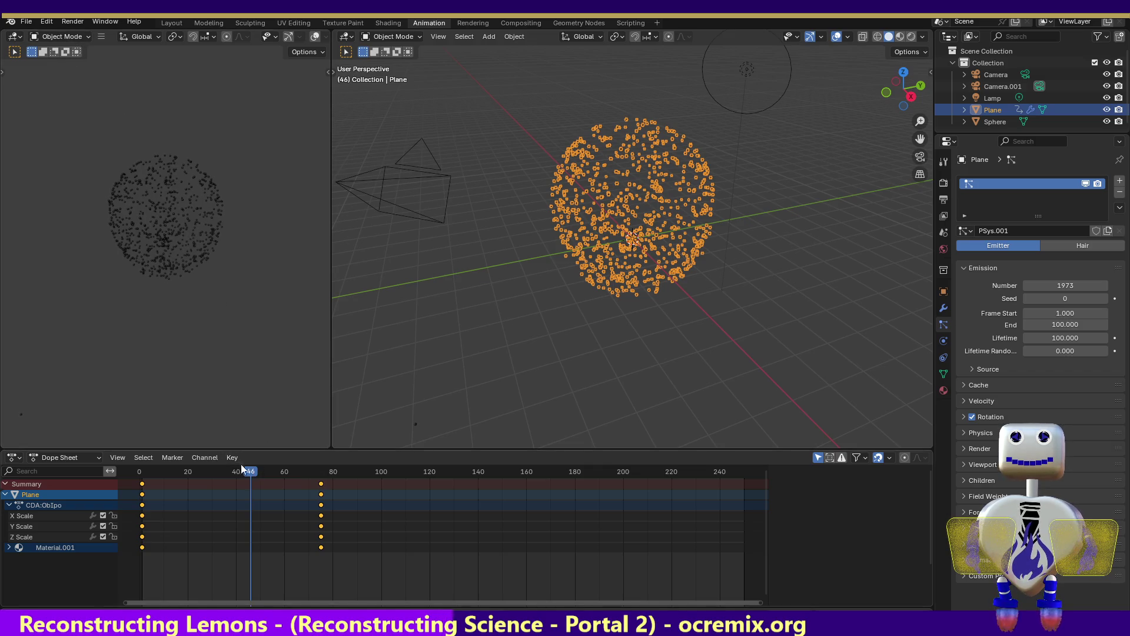
- Raise the Emission Number to 3196, move to frame 41, and test-render it
{"action": "key", "text": "Left"}
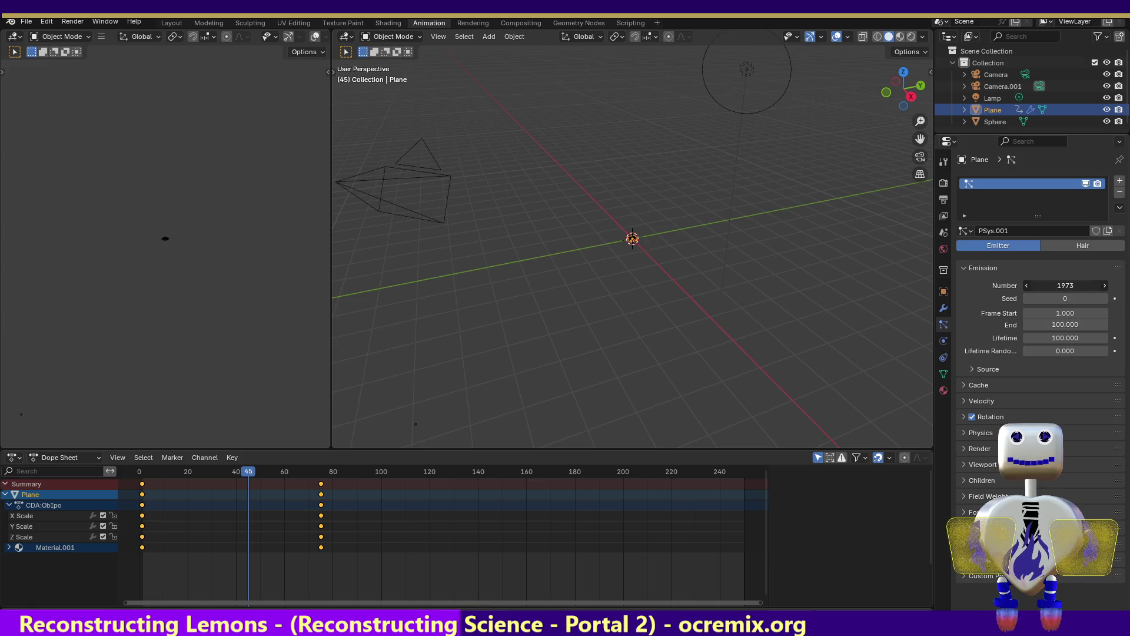
{"action": "left_click_drag", "start_coordinate": [1065, 286], "coordinate": [833, 298]}
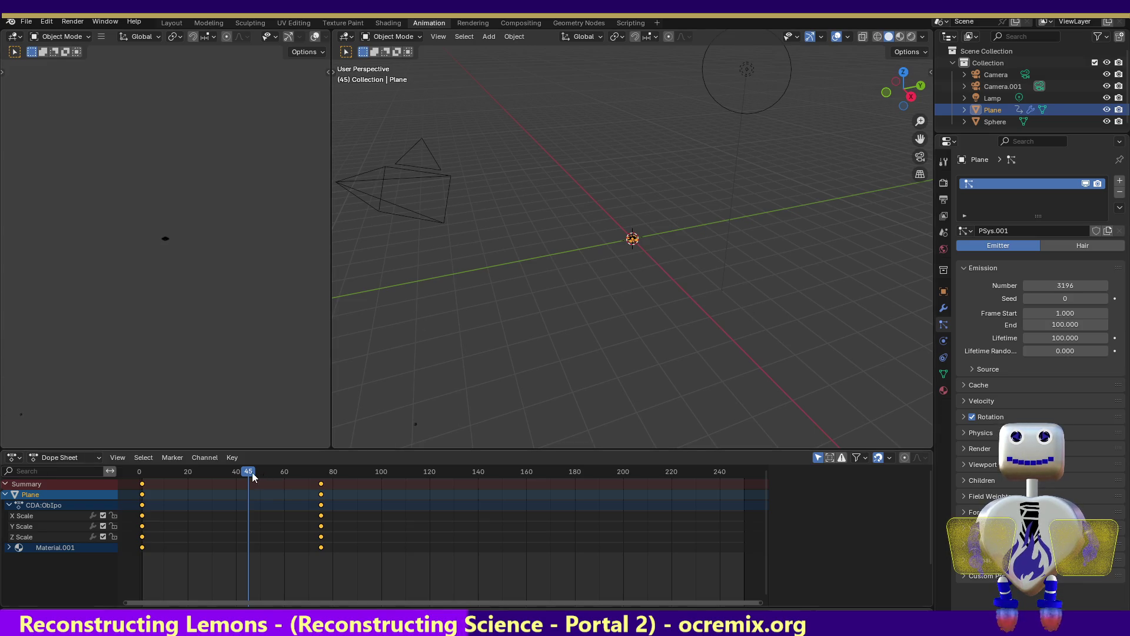
{"action": "mouse_move", "coordinate": [249, 471]}
{"action": "left_mouse_down"}
{"action": "mouse_move", "coordinate": [173, 476]}
{"action": "mouse_move", "coordinate": [239, 475]}
{"action": "left_mouse_up"}
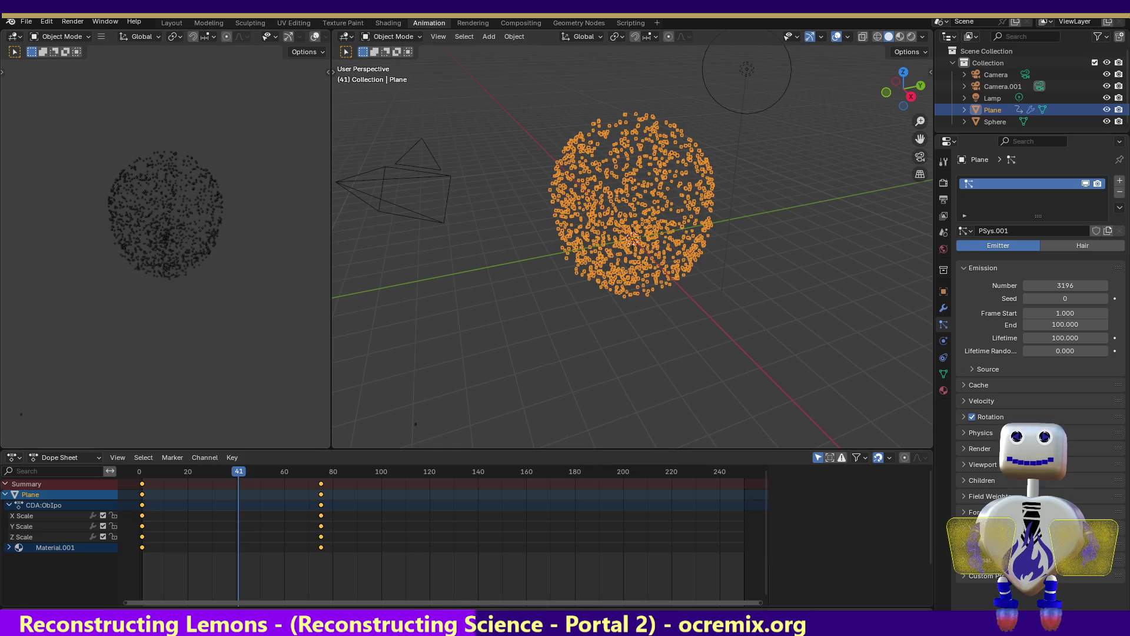
{"action": "left_click", "coordinate": [73, 21]}
{"action": "left_click", "coordinate": [53, 39]}
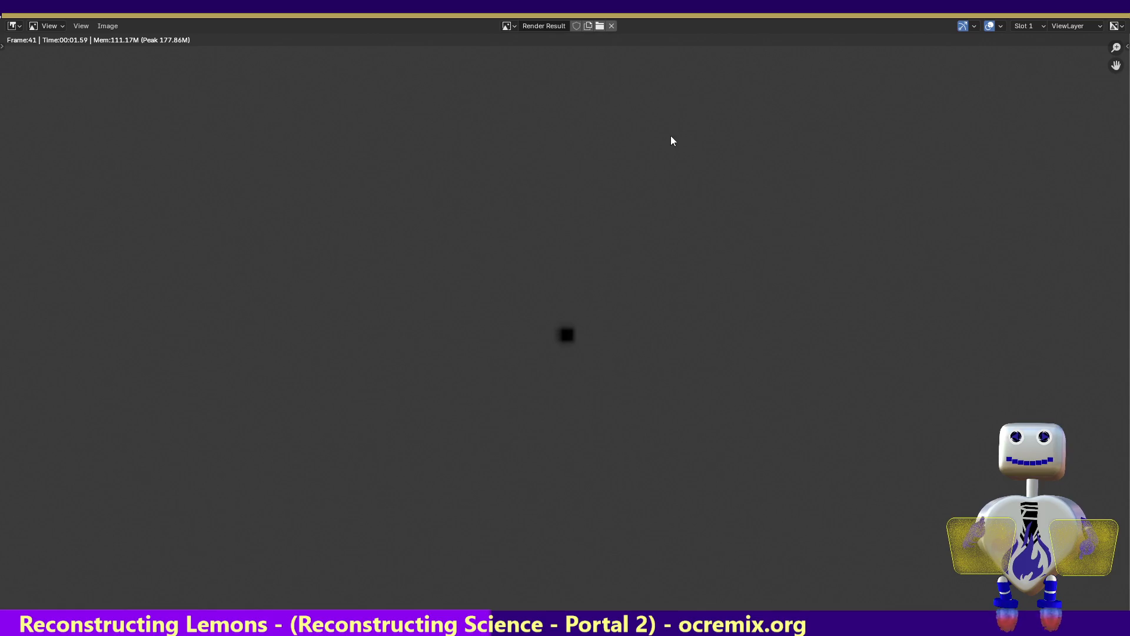
{"action": "key", "text": "Escape"}
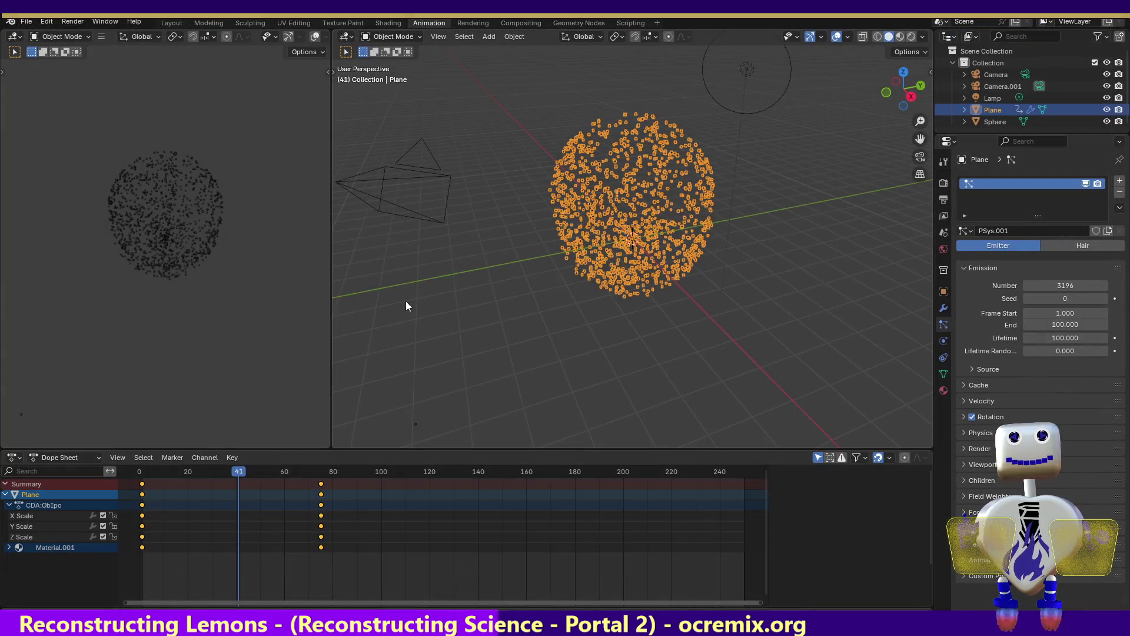
- Lower the Emission Number to 2333, test-render frame 47, then move the playhead to frame 61
{"action": "mouse_move", "coordinate": [1065, 285]}
{"action": "left_mouse_down"}
{"action": "mouse_move", "coordinate": [1046, 286]}
{"action": "mouse_move", "coordinate": [1060, 285]}
{"action": "left_mouse_up"}
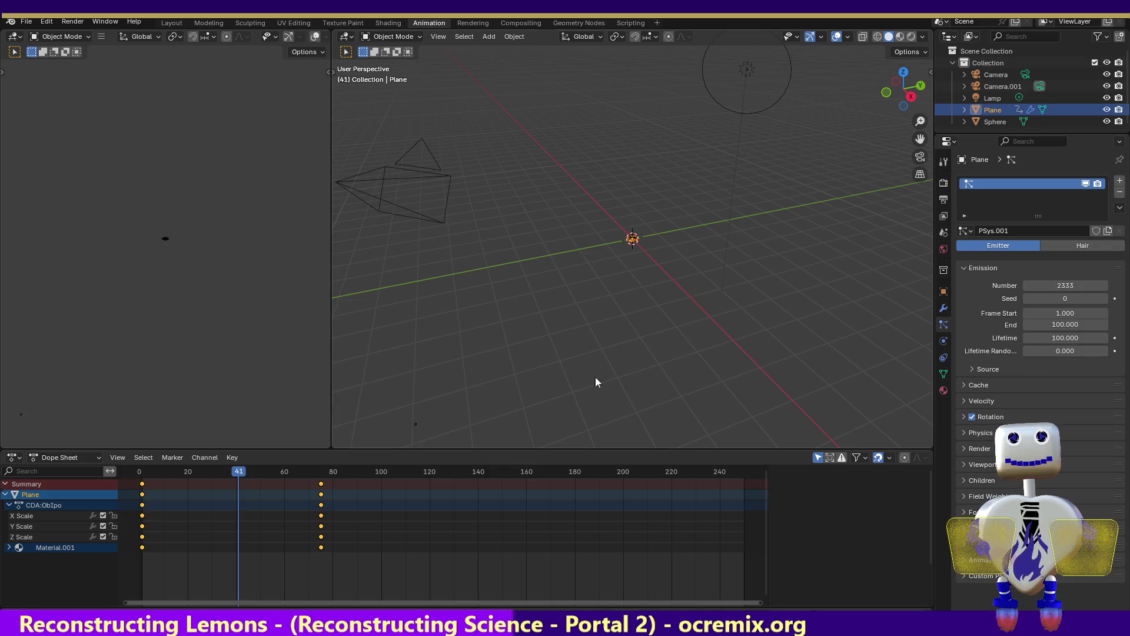
{"action": "left_click_drag", "start_coordinate": [239, 475], "coordinate": [254, 475]}
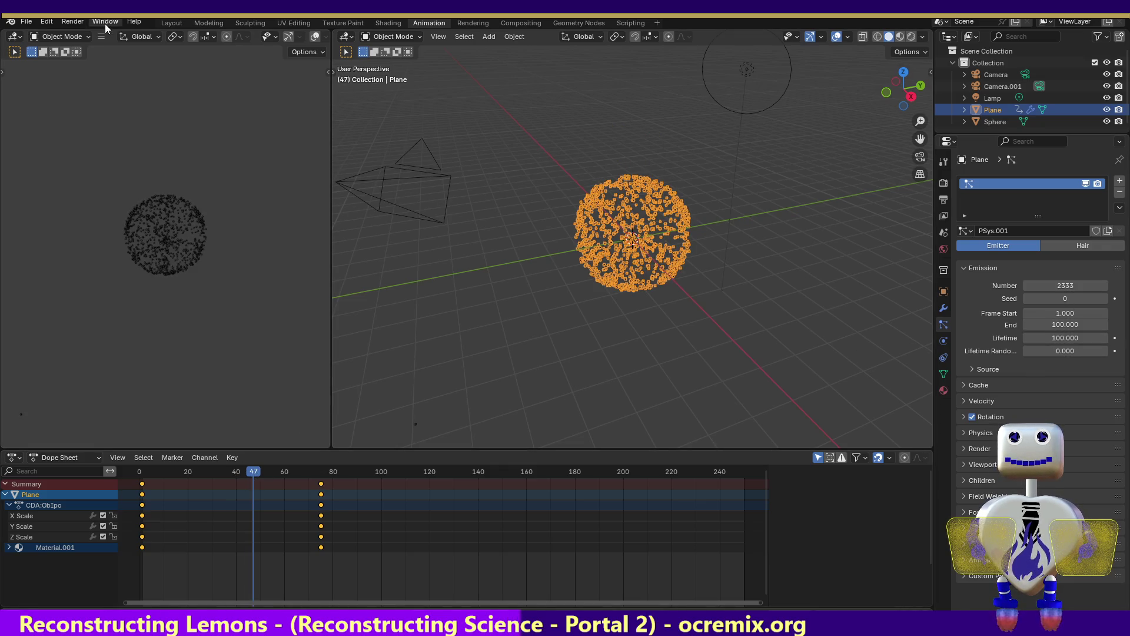
{"action": "left_click", "coordinate": [73, 22]}
{"action": "left_click", "coordinate": [97, 35]}
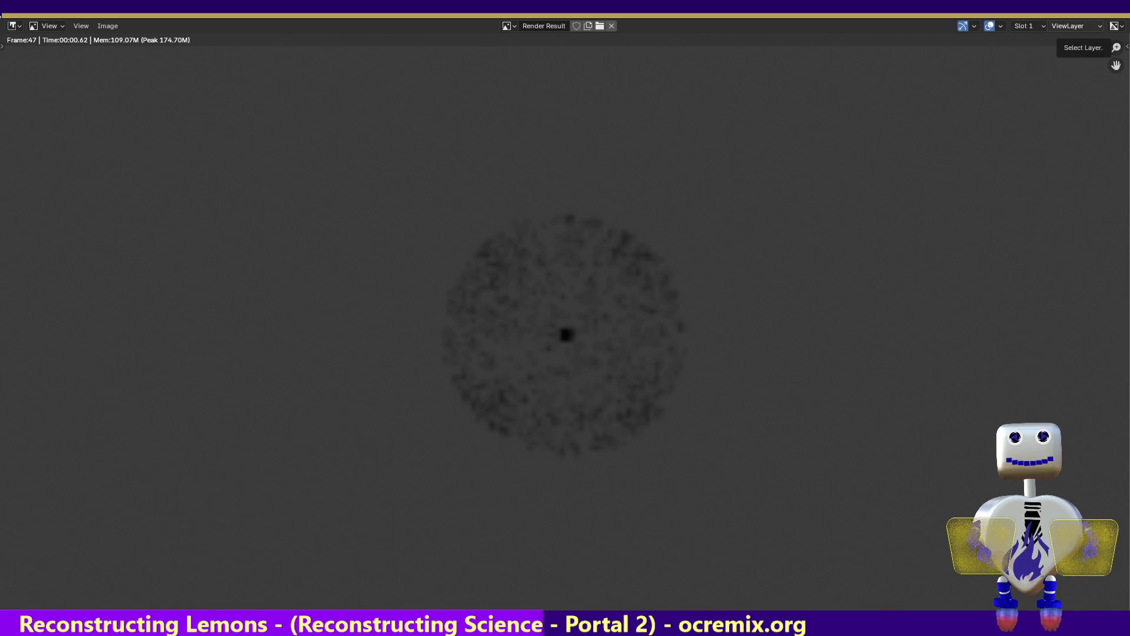
{"action": "key", "text": "Escape"}
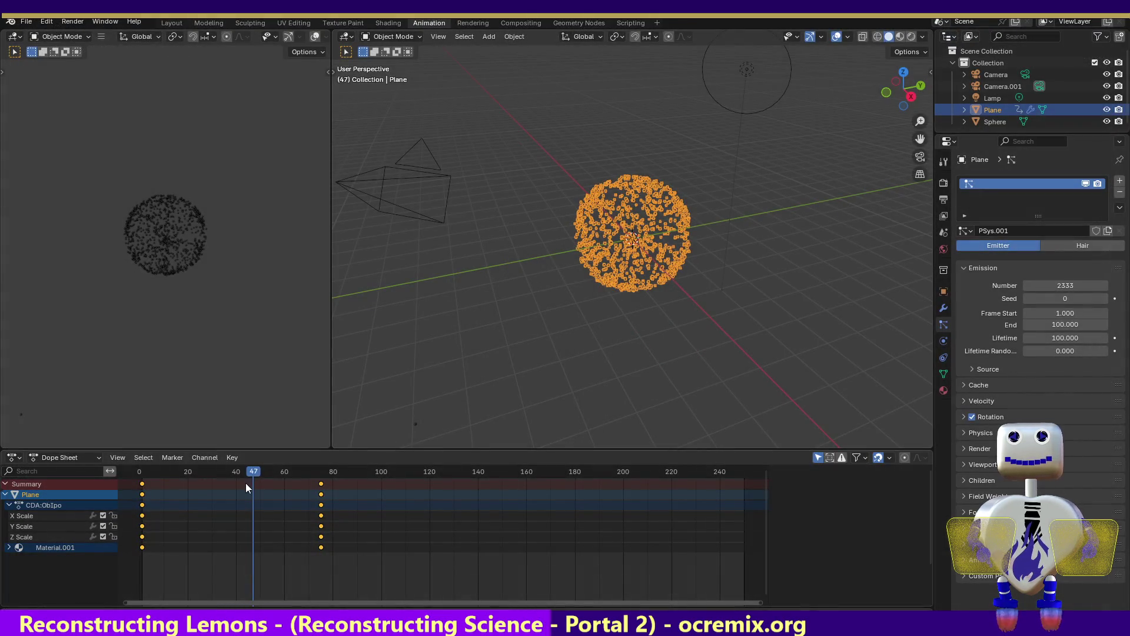
{"action": "mouse_move", "coordinate": [246, 484]}
{"action": "left_mouse_down"}
{"action": "mouse_move", "coordinate": [241, 468]}
{"action": "mouse_move", "coordinate": [193, 454]}
{"action": "mouse_move", "coordinate": [287, 473]}
{"action": "left_mouse_up"}
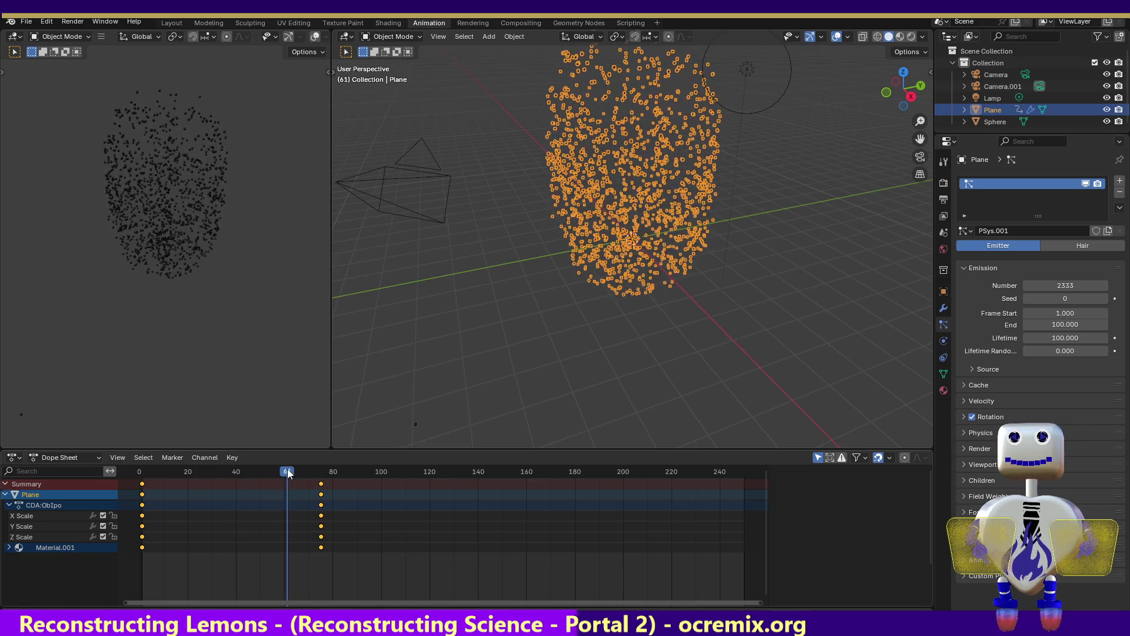
- Render frame 61 and inspect the Render Result's slot, view layer and viewing-mode menus
{"action": "left_click", "coordinate": [77, 21]}
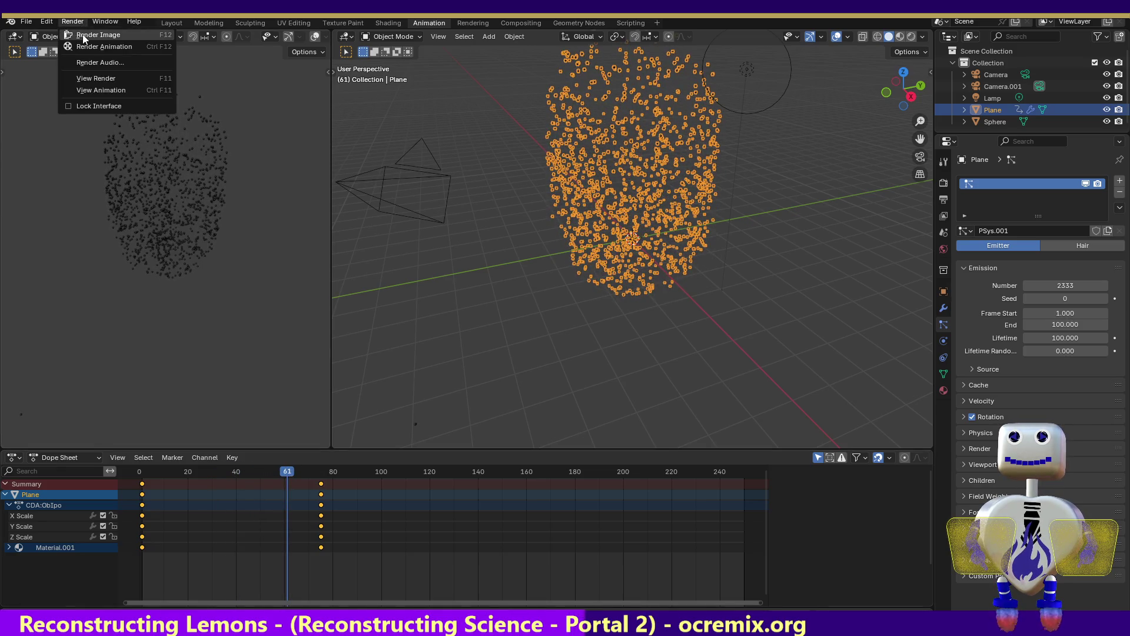
{"action": "left_click", "coordinate": [84, 36]}
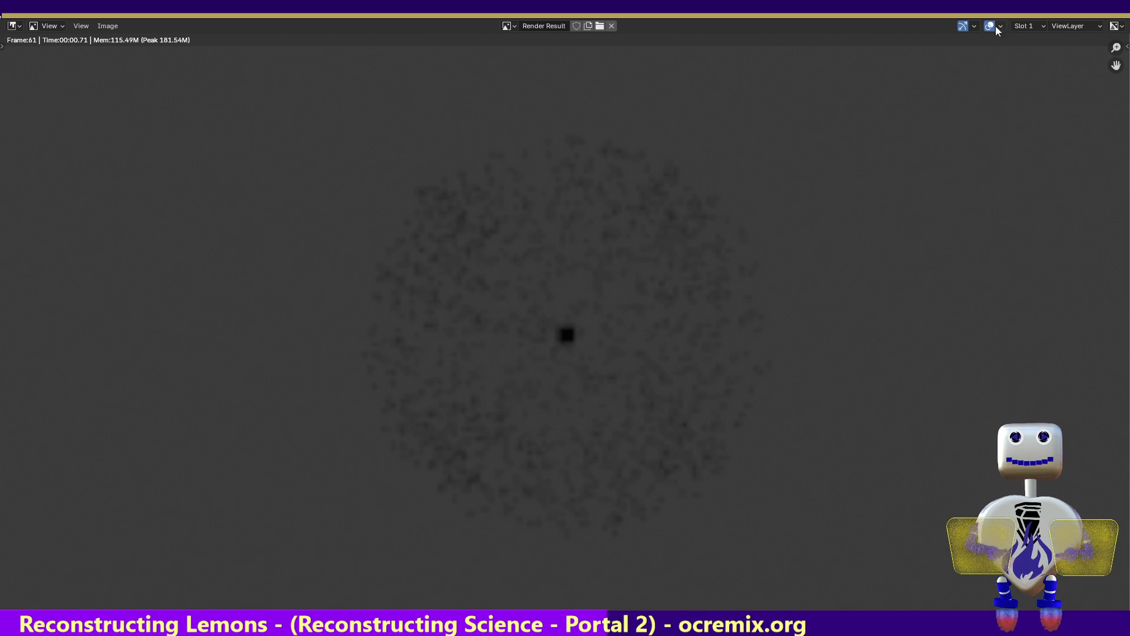
{"action": "left_click", "coordinate": [1033, 25]}
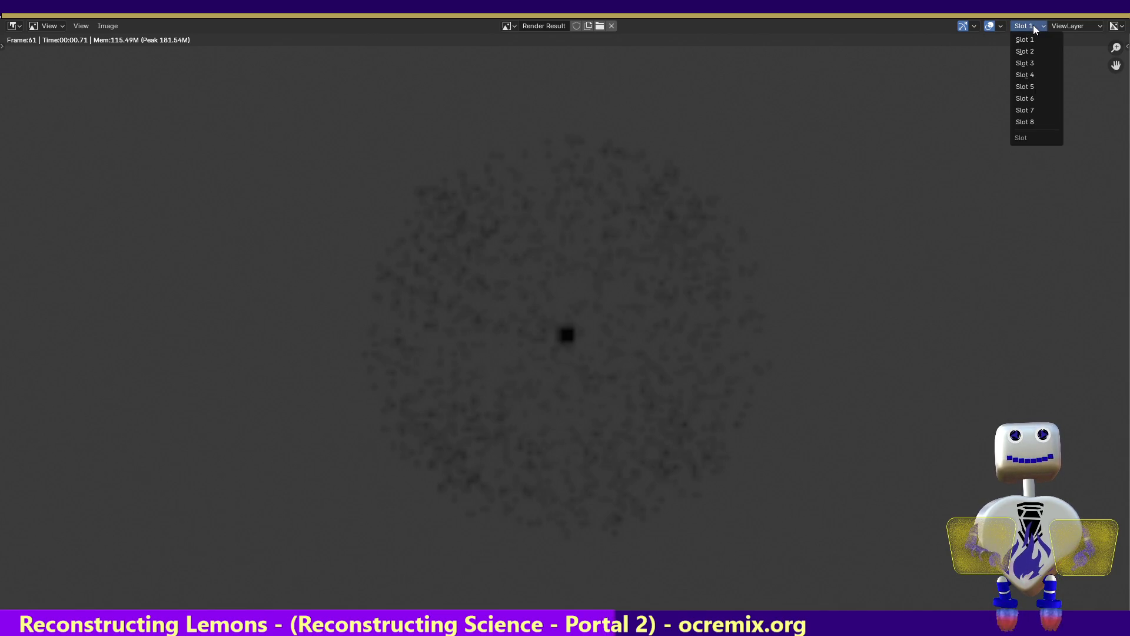
{"action": "left_click", "coordinate": [1084, 24]}
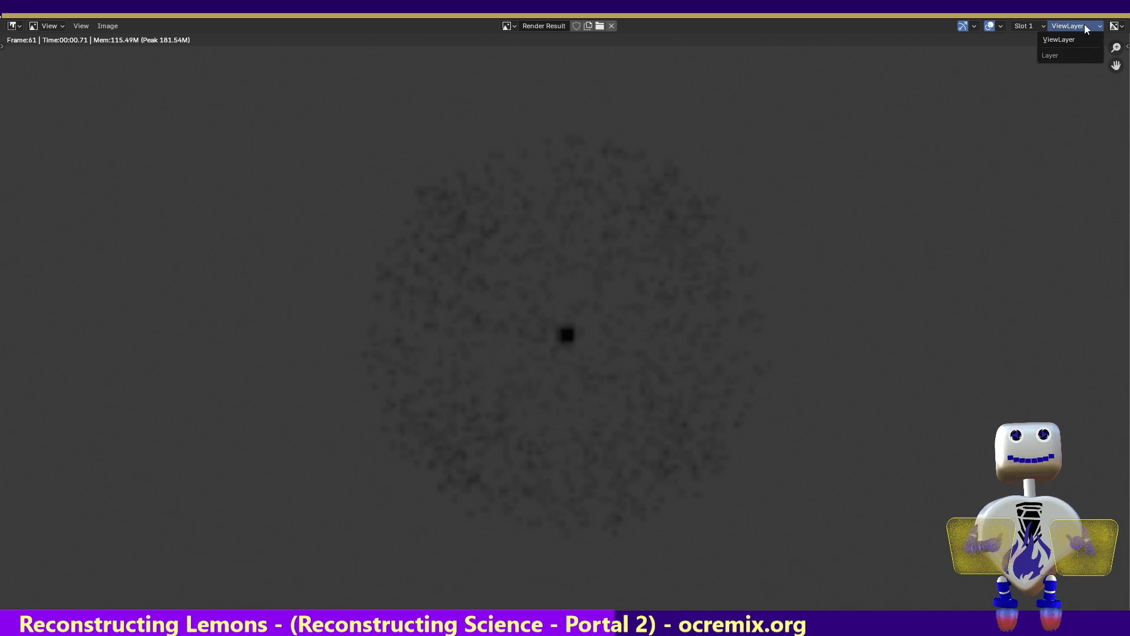
{"action": "left_click", "coordinate": [1053, 56]}
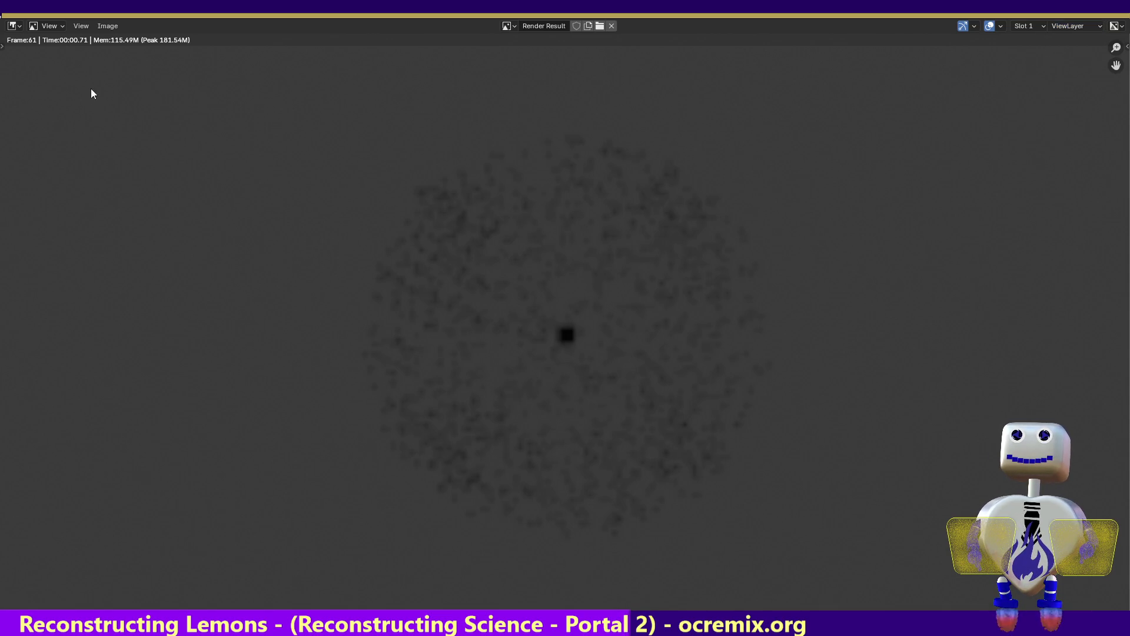
{"action": "left_click", "coordinate": [56, 25]}
{"action": "left_click", "coordinate": [55, 24]}
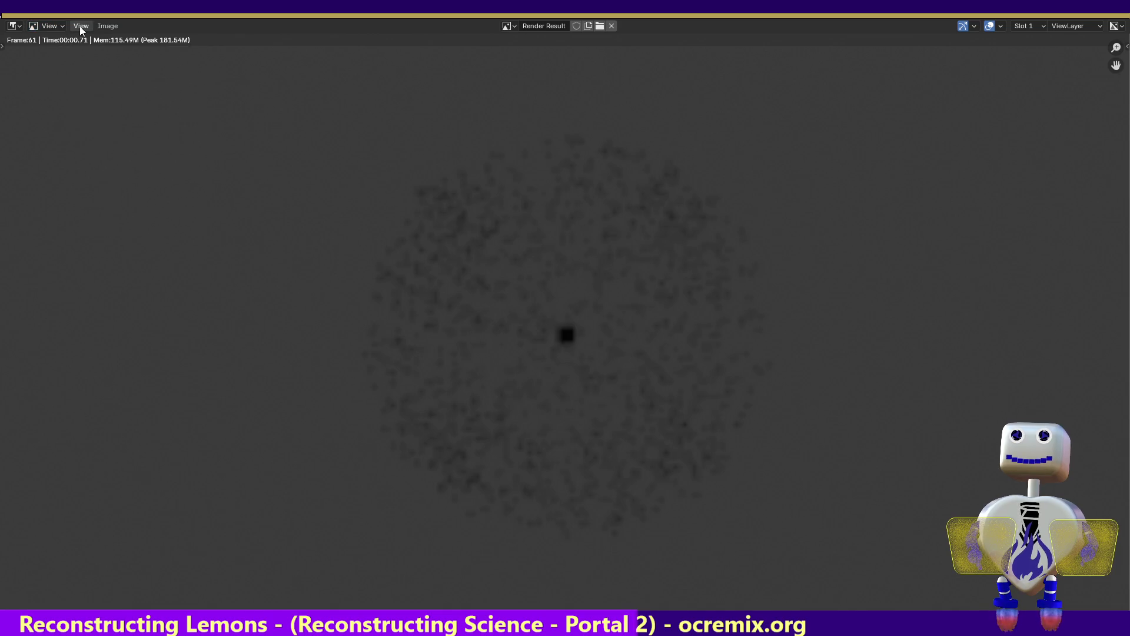
{"action": "left_click", "coordinate": [84, 26]}
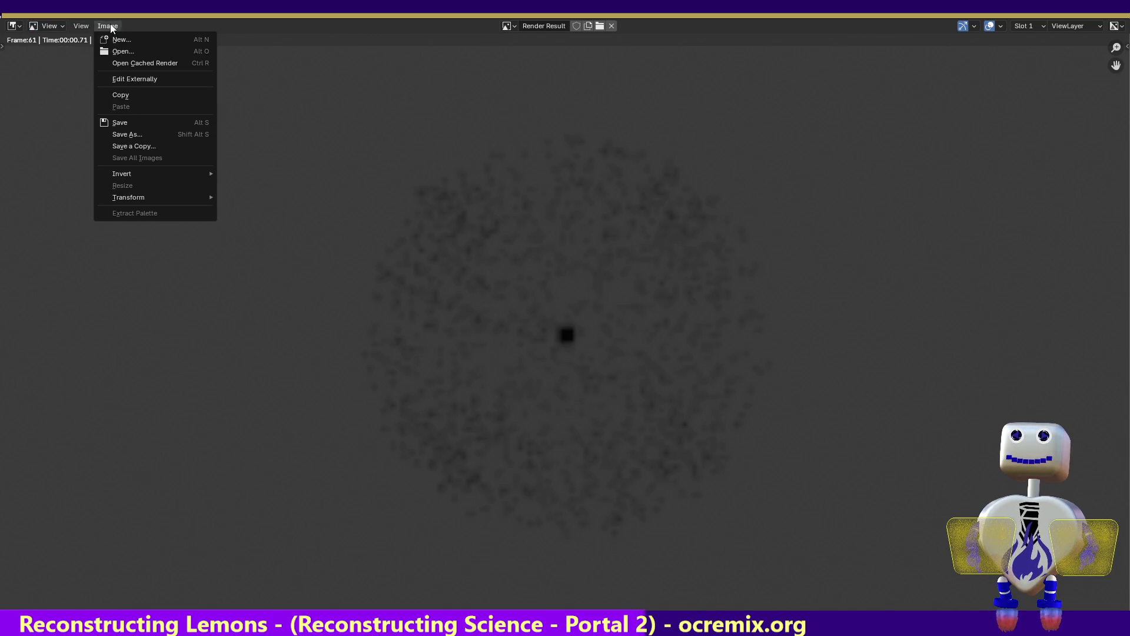
- Browse the image list, switch to Slot 2 and back to Slot 1, check channels, close the render and deselect the plane
{"action": "double_click", "coordinate": [549, 27]}
{"action": "left_click", "coordinate": [512, 25]}
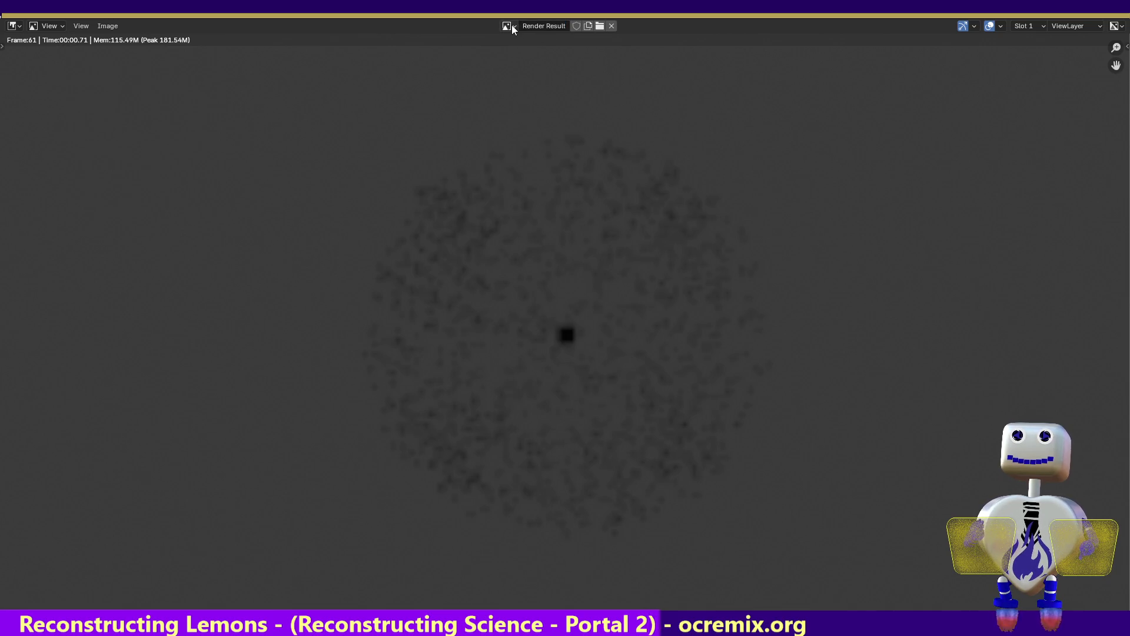
{"action": "left_click", "coordinate": [511, 24]}
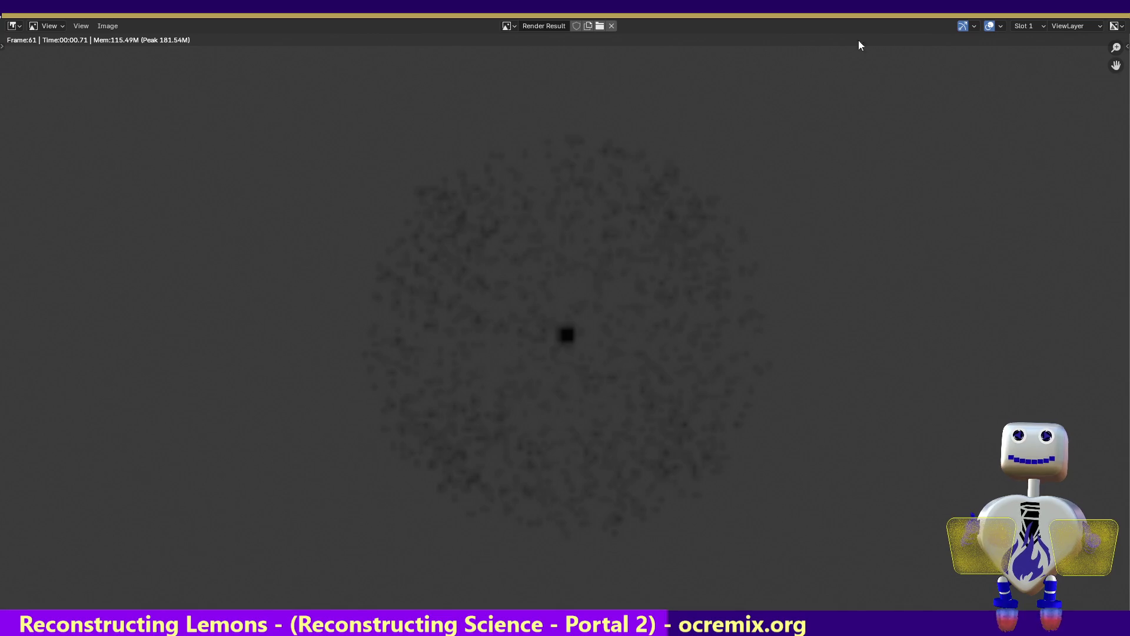
{"action": "left_click", "coordinate": [1031, 26]}
{"action": "left_click", "coordinate": [1036, 52]}
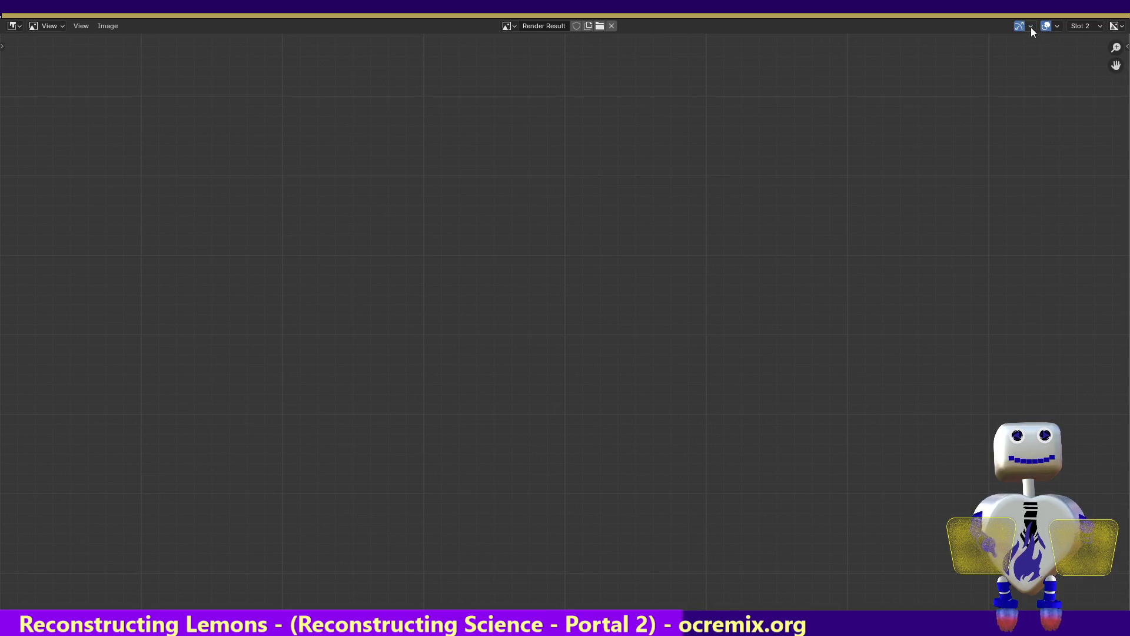
{"action": "left_click", "coordinate": [1066, 28]}
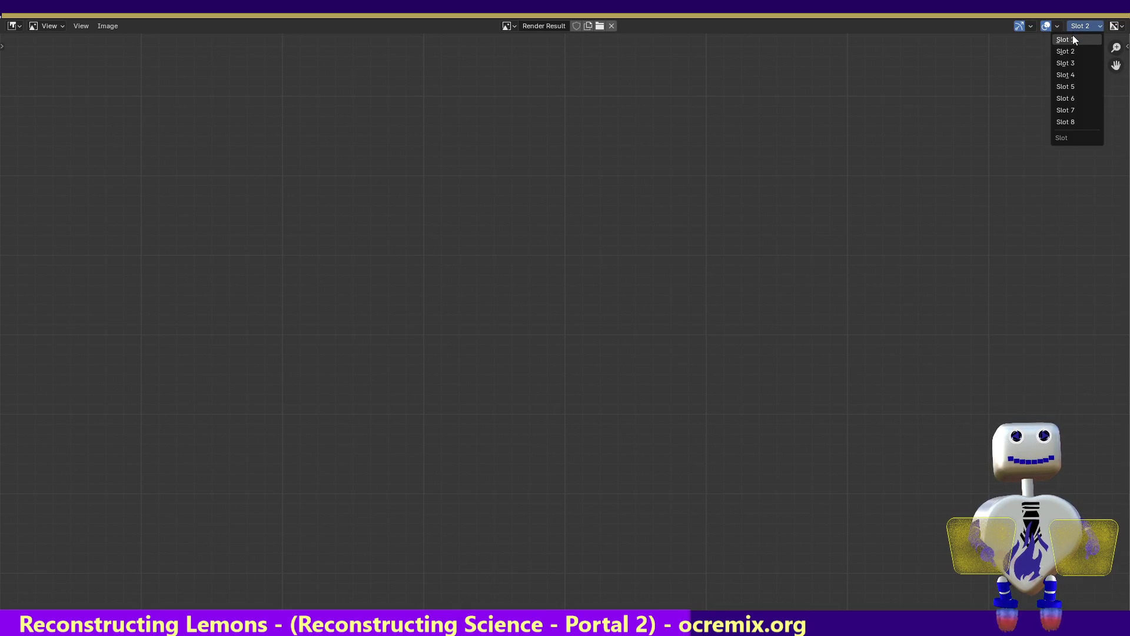
{"action": "left_click", "coordinate": [1072, 35]}
{"action": "left_click", "coordinate": [1117, 27]}
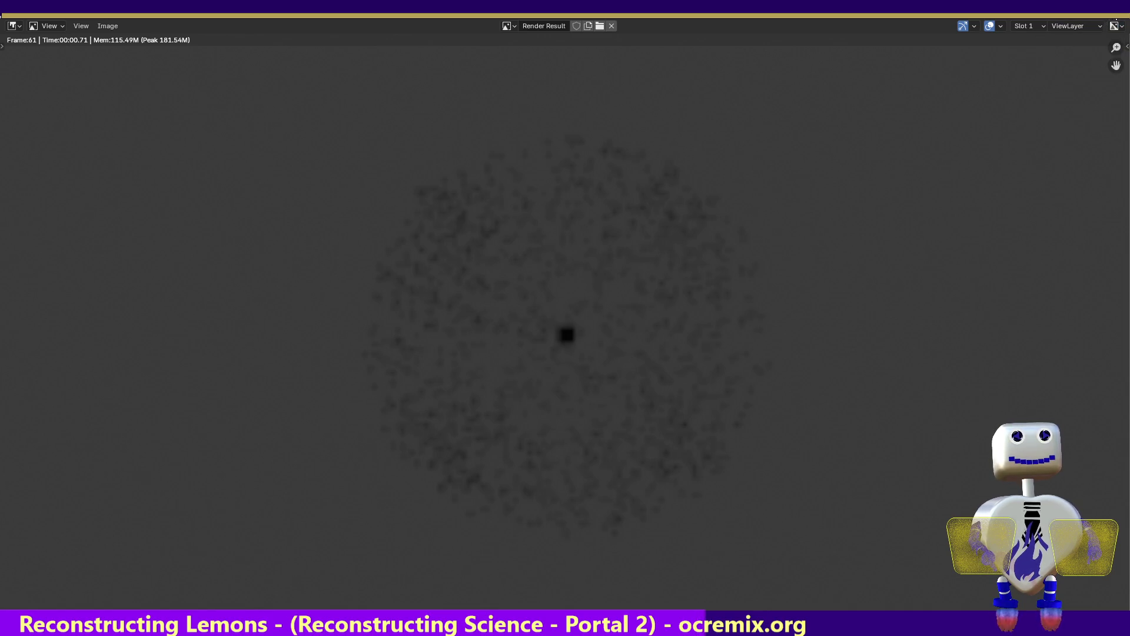
{"action": "key", "text": "Escape"}
{"action": "left_click", "coordinate": [401, 189]}
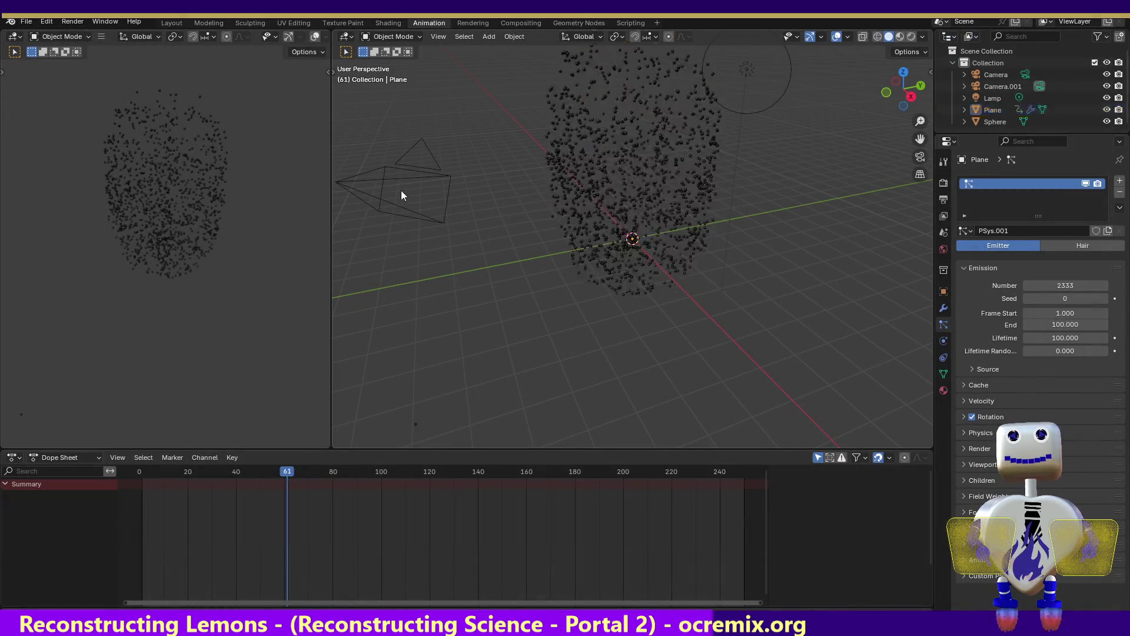
- In front orthographic view select the Lamp and change it to a Sun light, keeping strength 100
{"action": "left_click", "coordinate": [399, 180]}
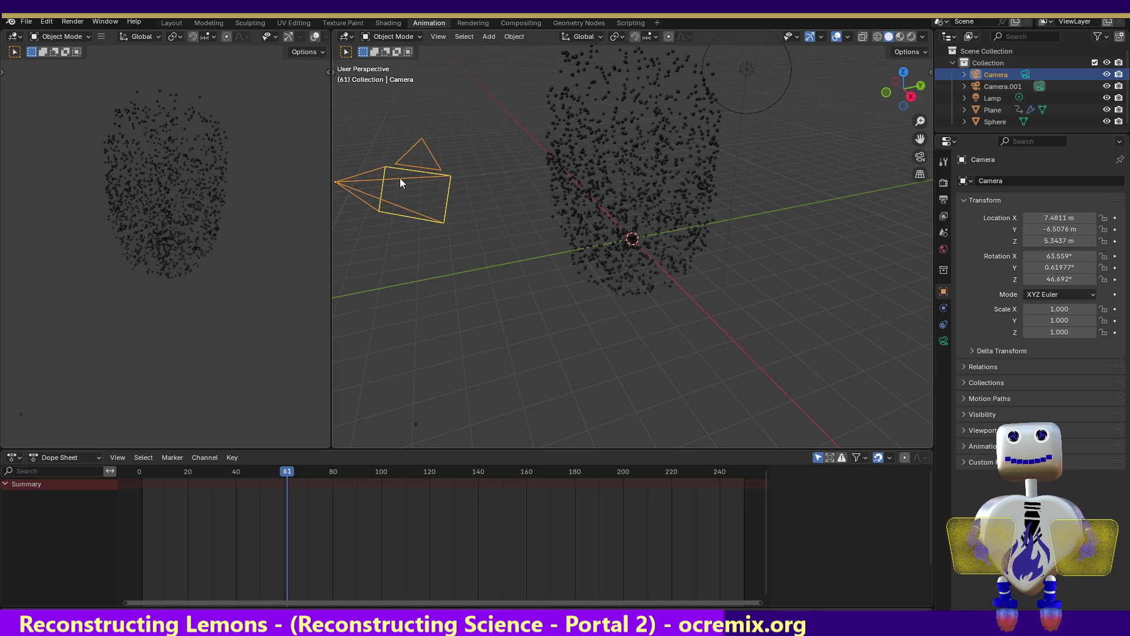
{"action": "left_click", "coordinate": [887, 91]}
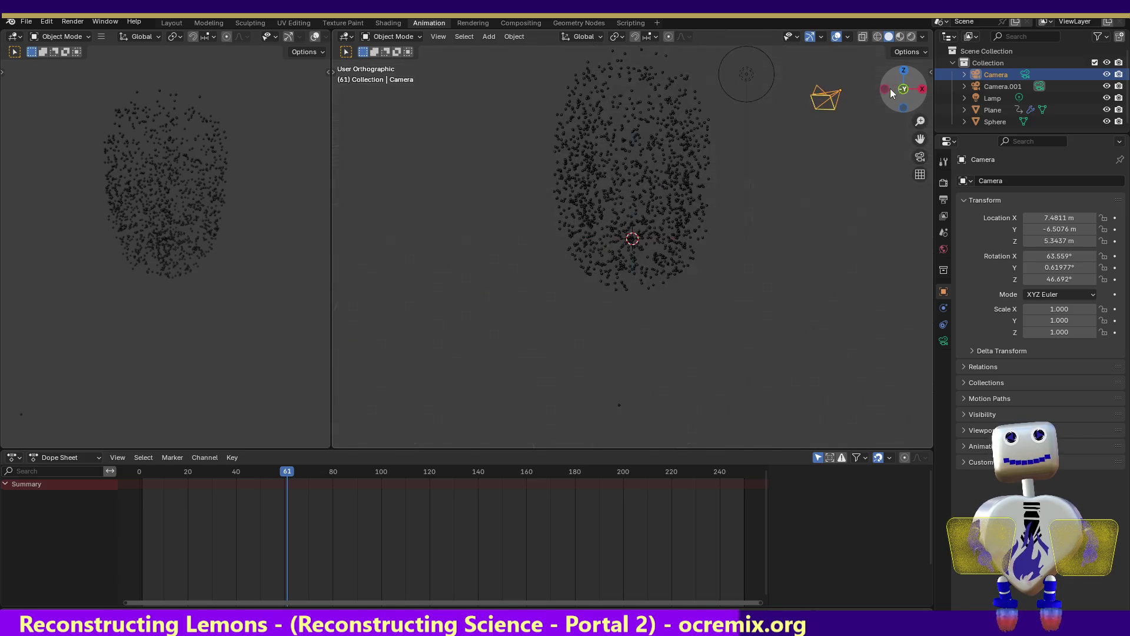
{"action": "left_click", "coordinate": [746, 74]}
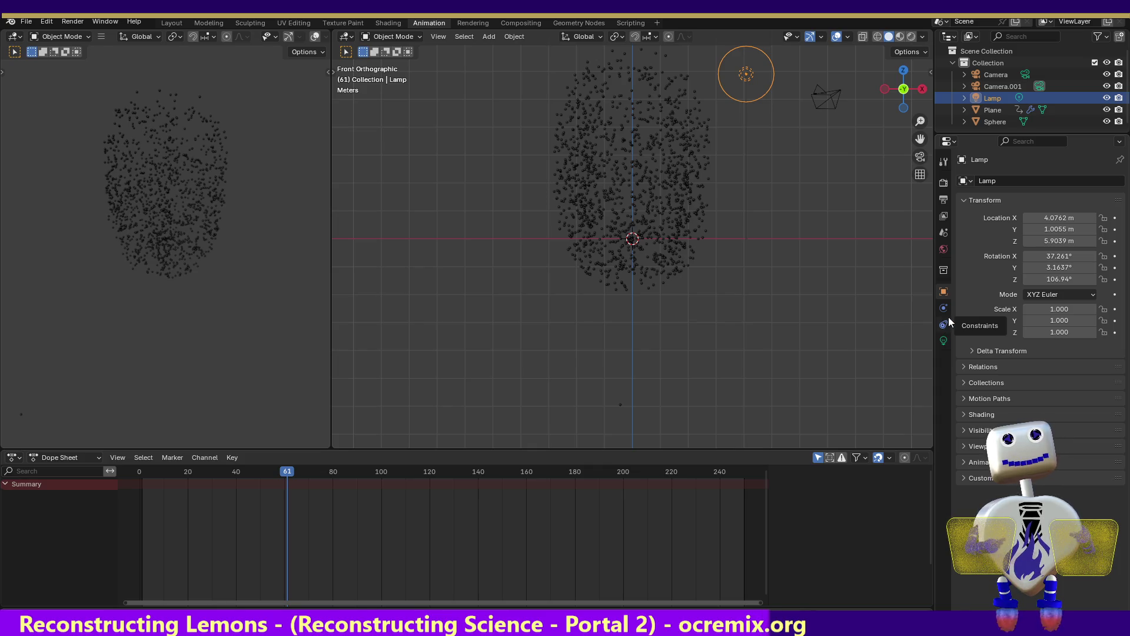
{"action": "left_click", "coordinate": [944, 342]}
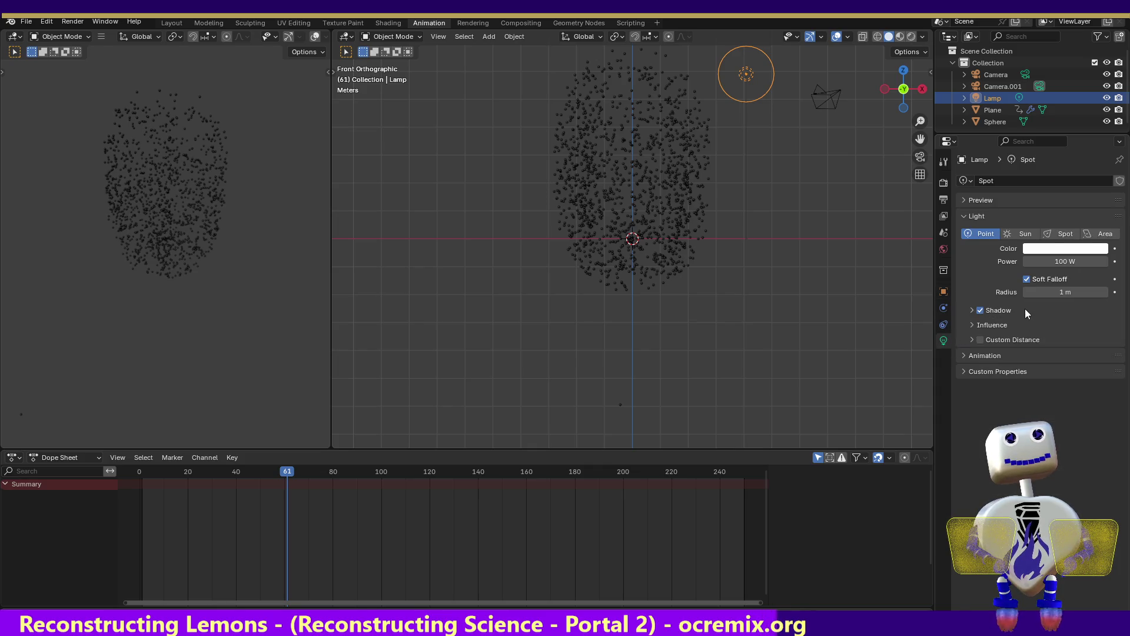
{"action": "left_click", "coordinate": [1018, 235]}
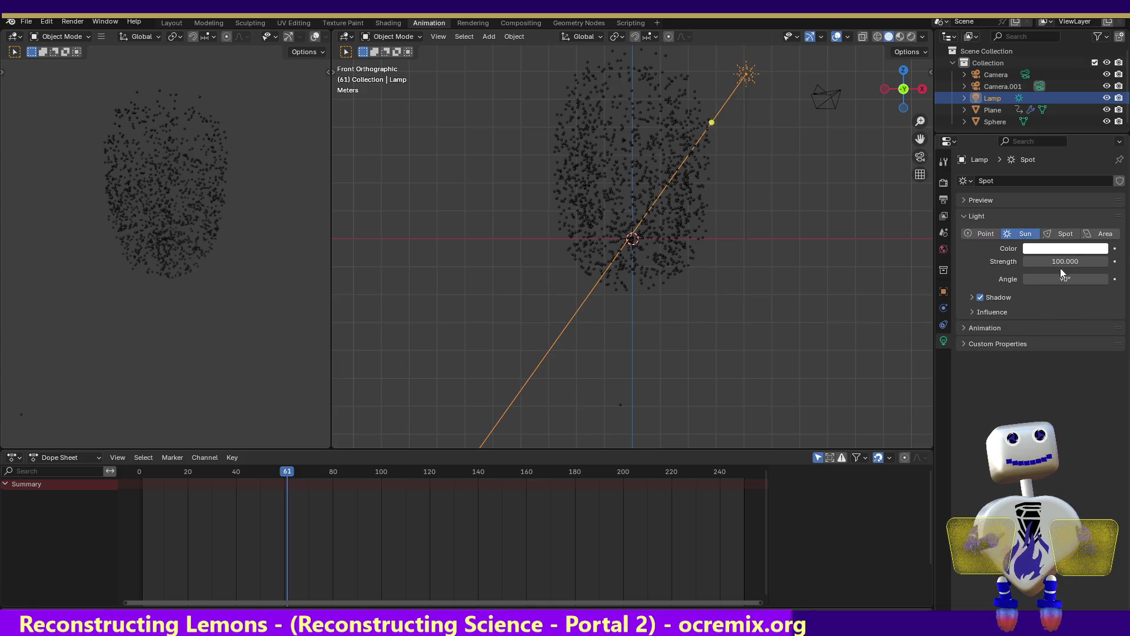
{"action": "left_click", "coordinate": [1047, 261]}
{"action": "key", "text": "Return"}
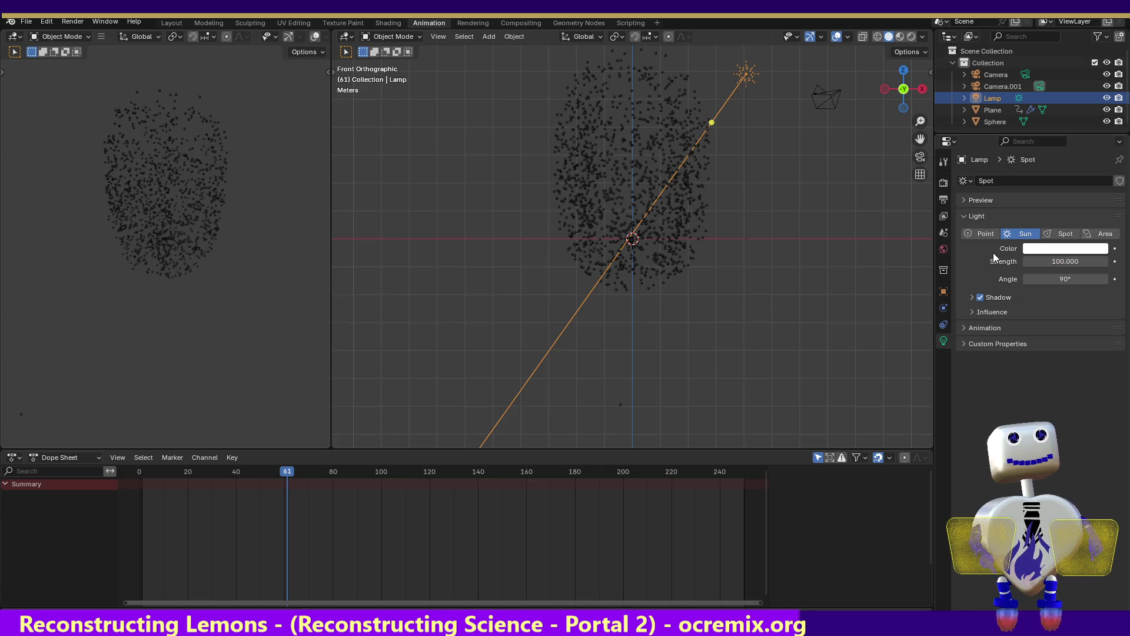
- Test-render, then set the sun light's strength to 1.5 and tilt its direction slightly
{"action": "left_click", "coordinate": [71, 23]}
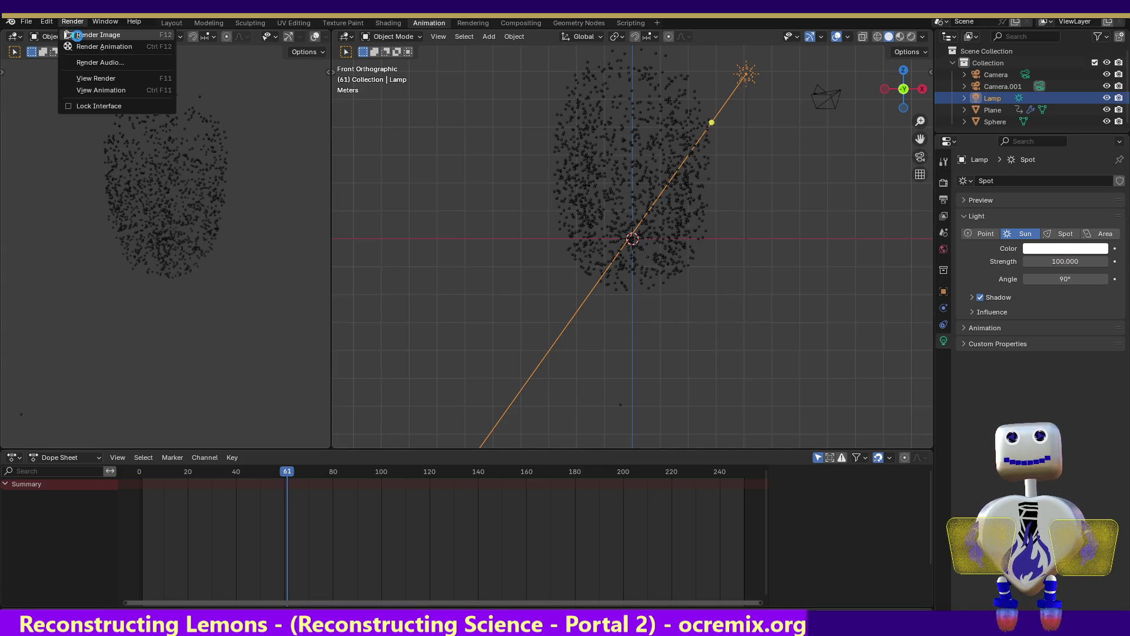
{"action": "left_click", "coordinate": [78, 36]}
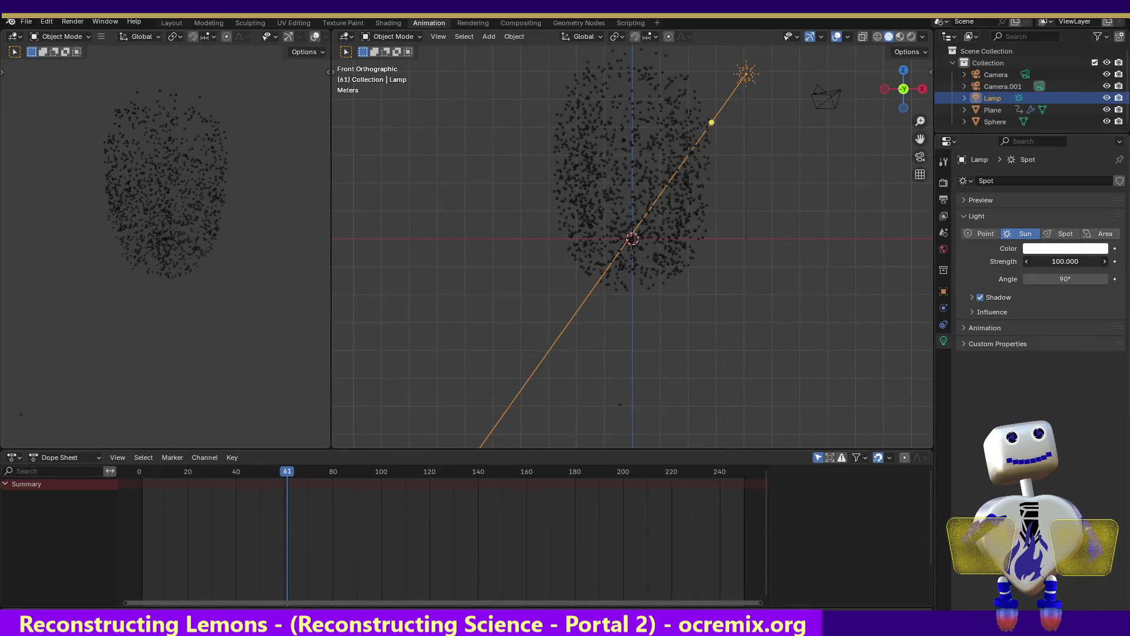
{"action": "left_click", "coordinate": [1064, 261]}
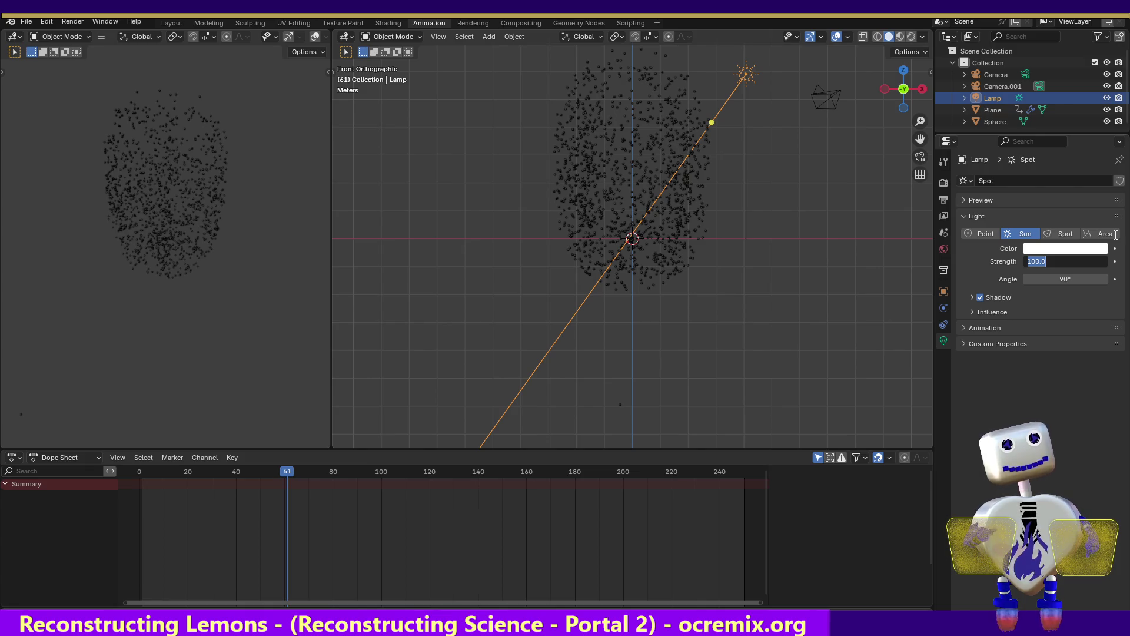
{"action": "type", "text": "1.25"}
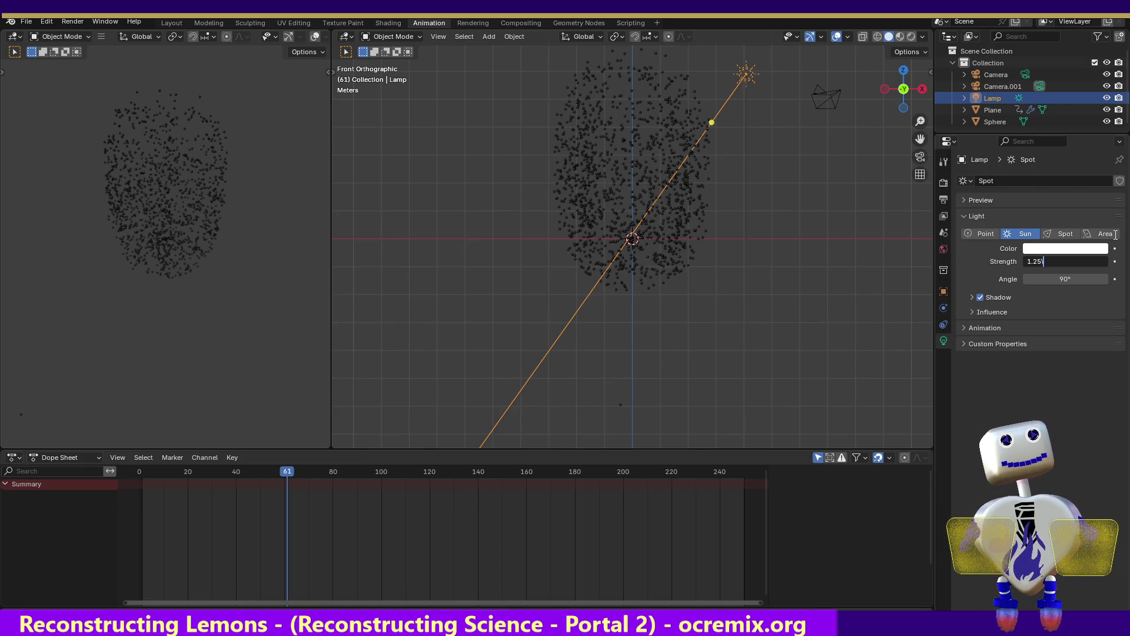
{"action": "key", "text": "BackSpace"}
{"action": "type", "text": ".5"}
{"action": "key", "text": "Return"}
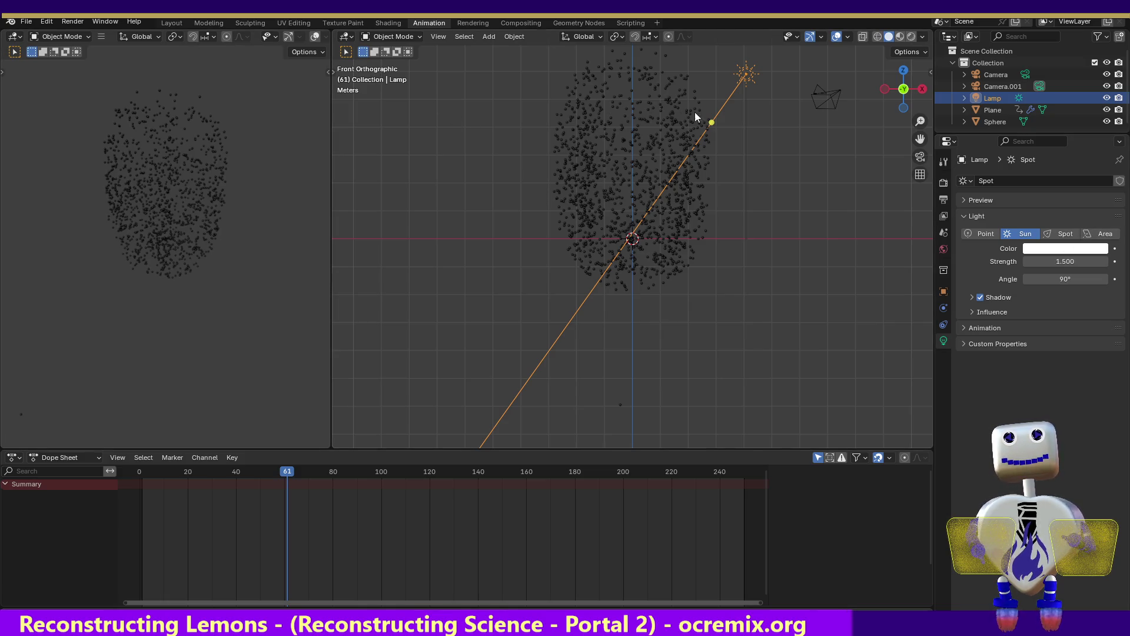
{"action": "left_click_drag", "start_coordinate": [694, 117], "coordinate": [707, 133]}
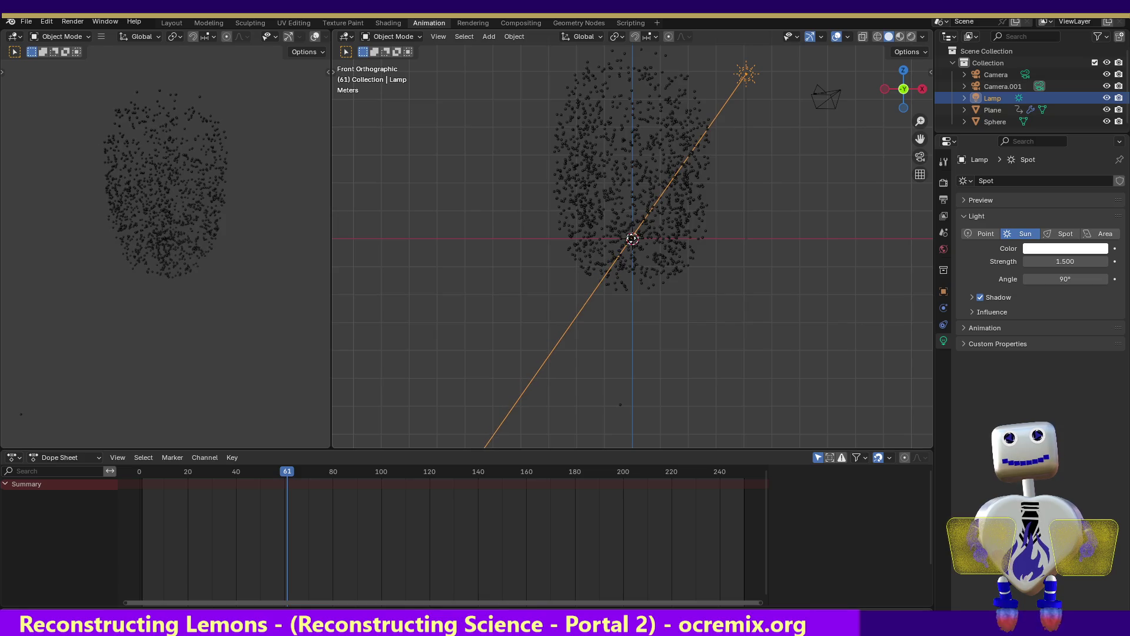
- From Top view, render a test still of frame 61 and return to the scene
{"action": "left_click", "coordinate": [903, 70]}
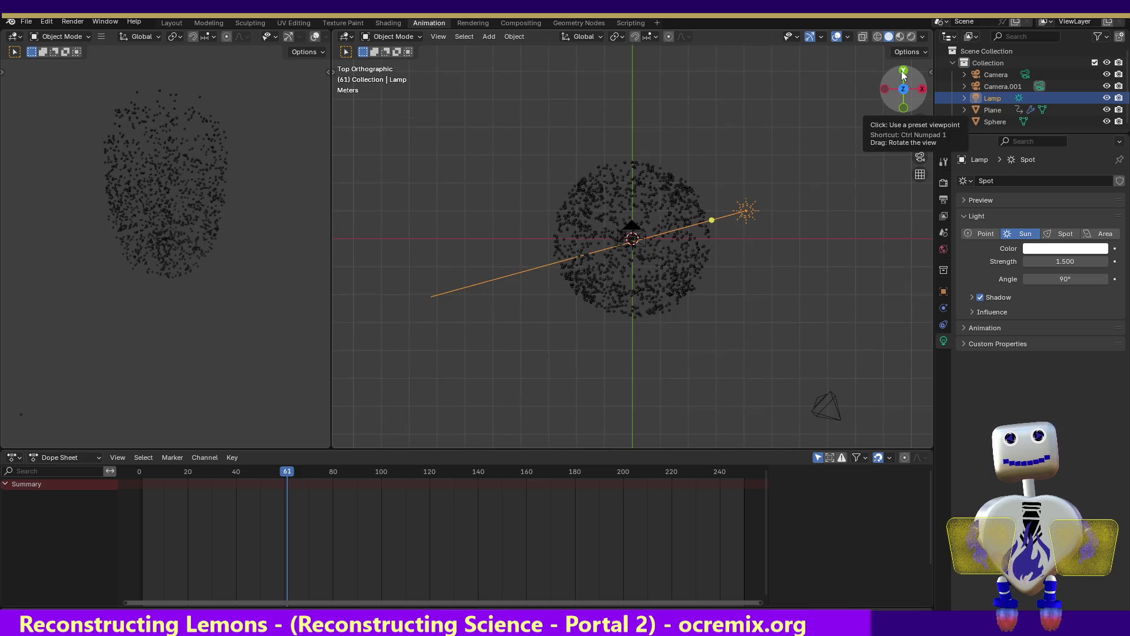
{"action": "left_click", "coordinate": [72, 21]}
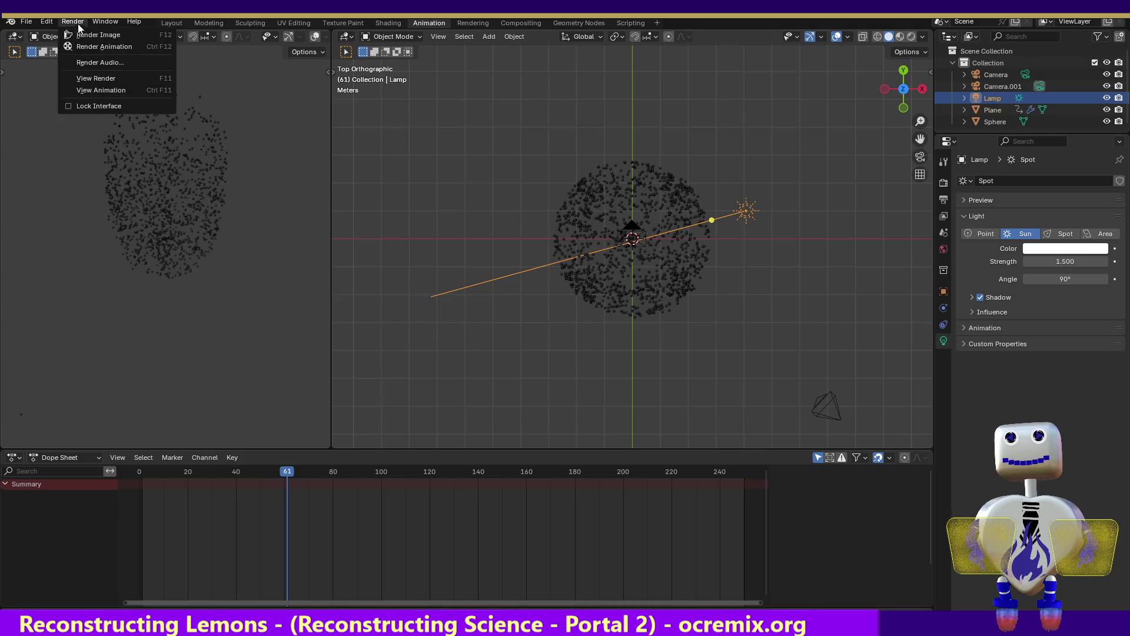
{"action": "left_click", "coordinate": [82, 34]}
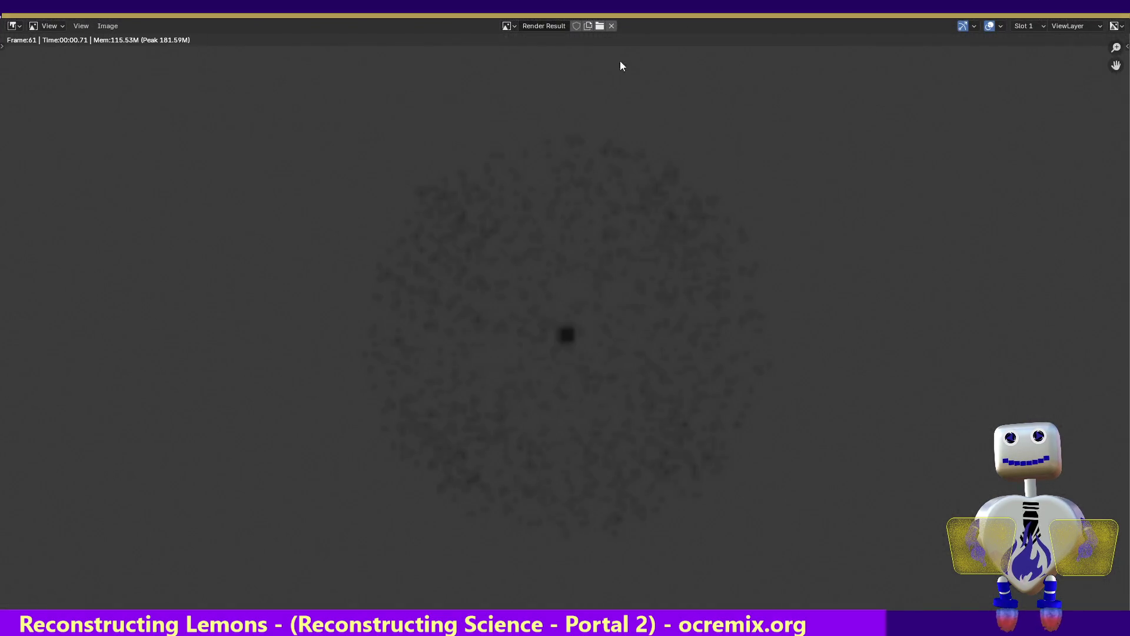
{"action": "key", "text": "Escape"}
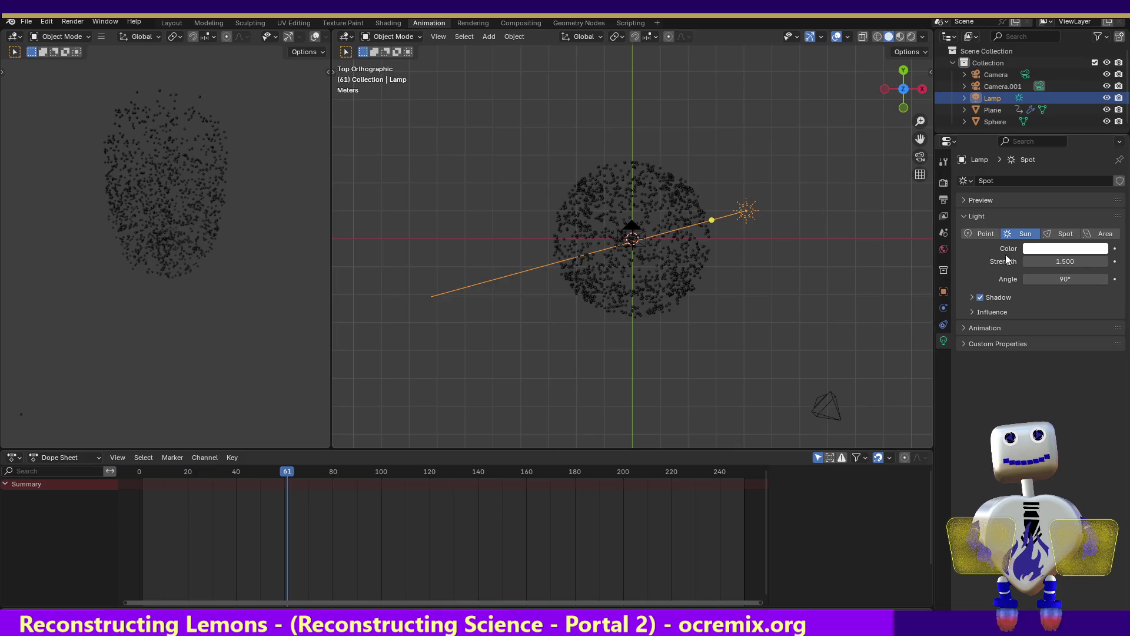
- In the World properties, brighten the background colour from dark grey to pure white (Value 1.0)
{"action": "left_click", "coordinate": [944, 200]}
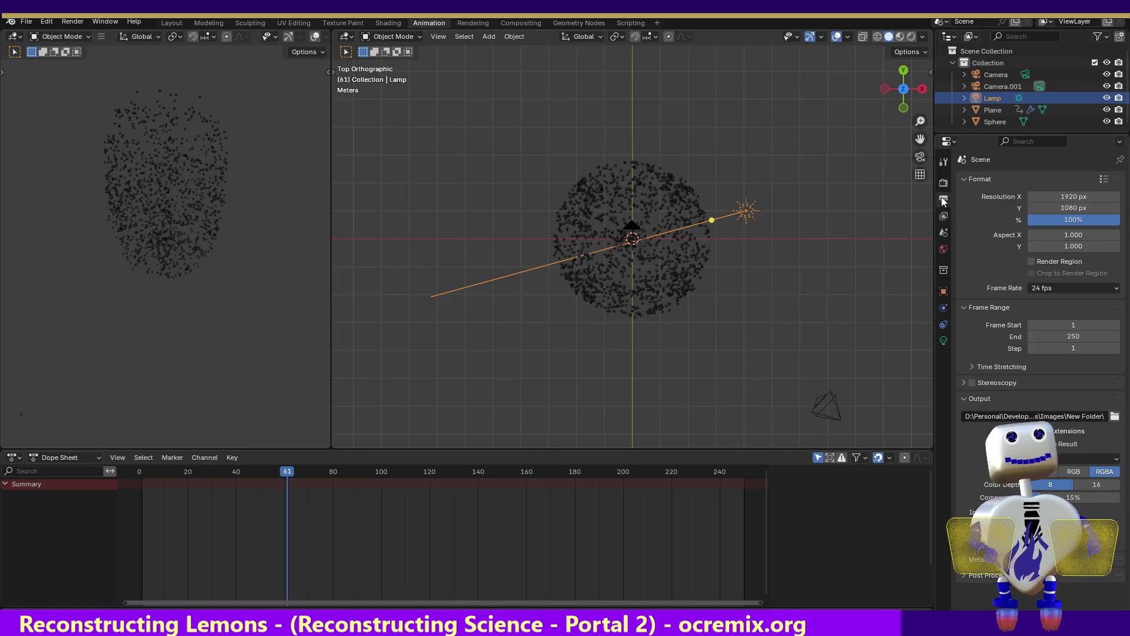
{"action": "left_click", "coordinate": [944, 217]}
{"action": "left_click", "coordinate": [944, 183]}
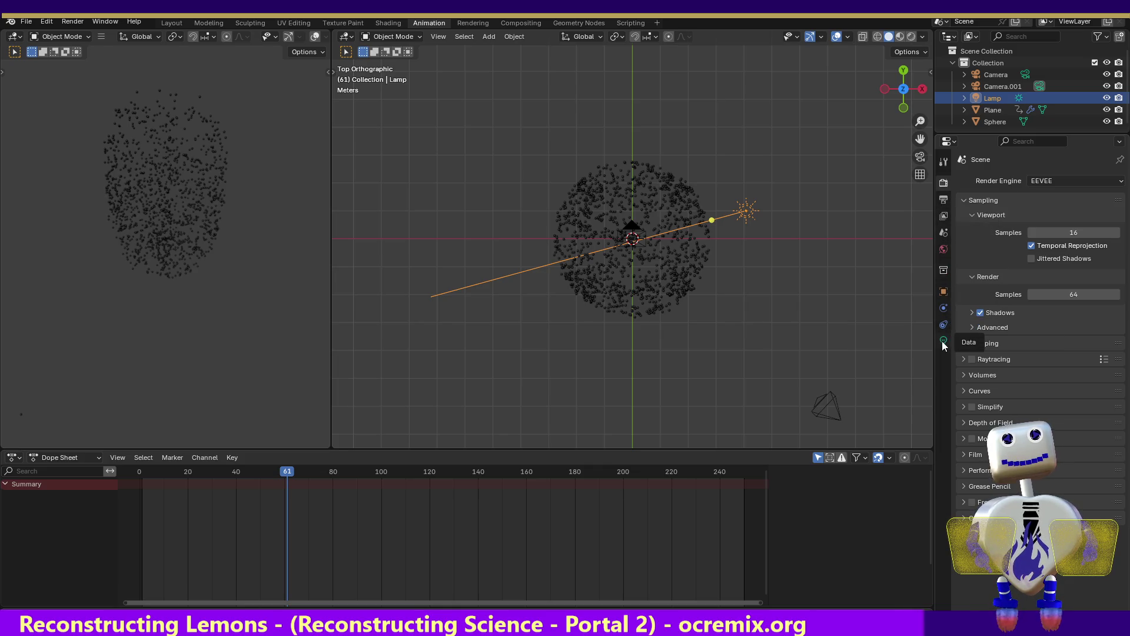
{"action": "left_click", "coordinate": [943, 249]}
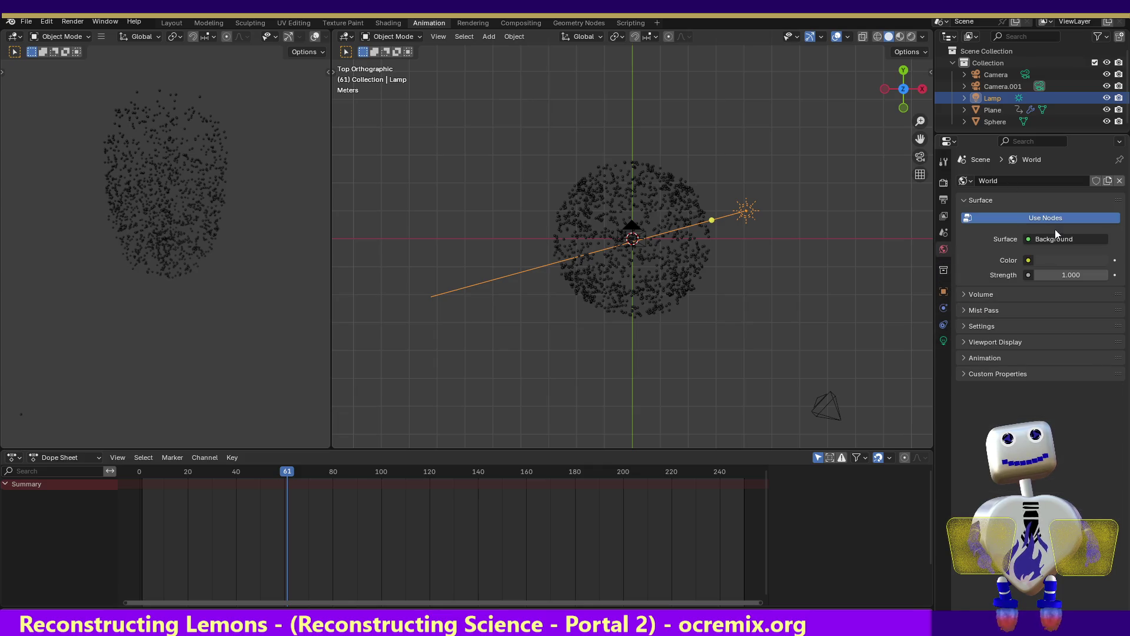
{"action": "left_click", "coordinate": [1055, 260]}
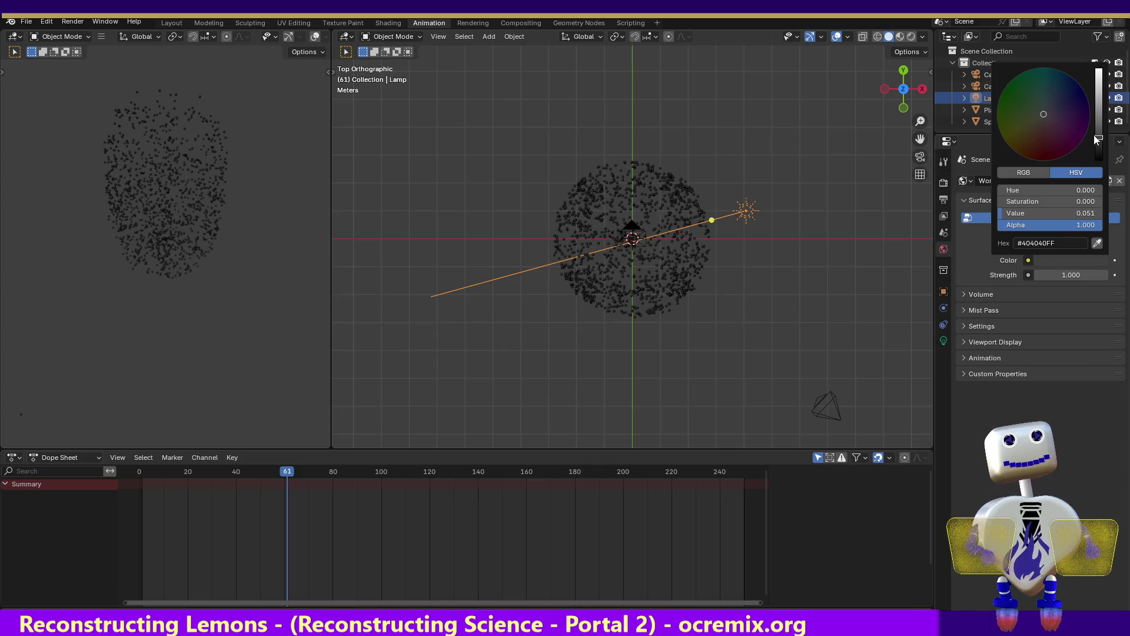
{"action": "left_click_drag", "start_coordinate": [1098, 136], "coordinate": [1098, 69]}
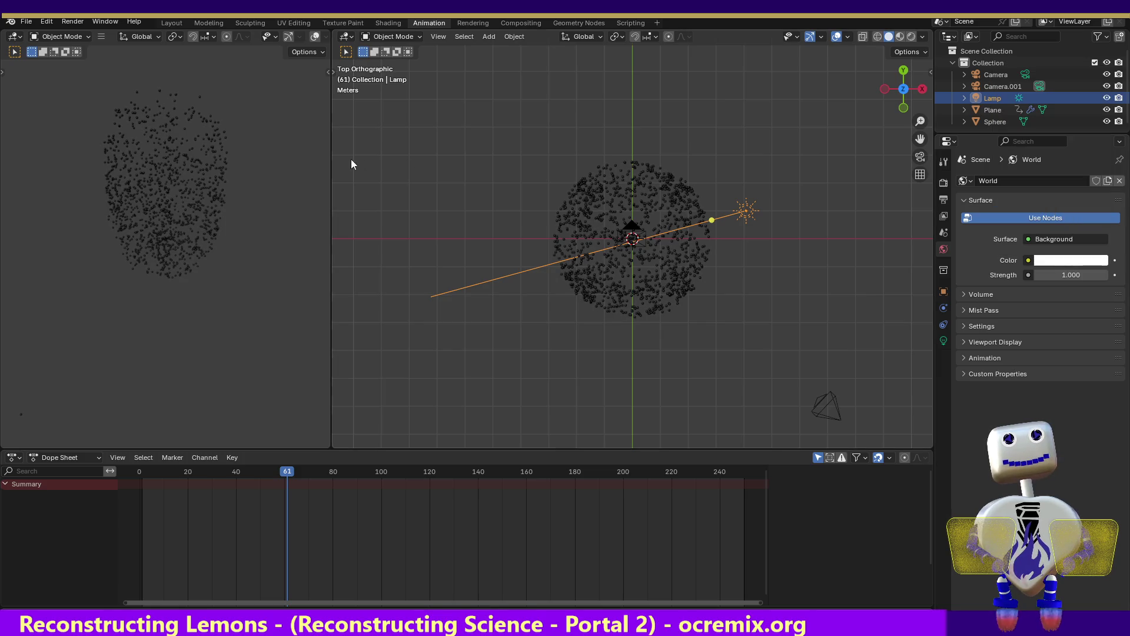
- Render frame 61 again with the white background and return to the scene
{"action": "left_click", "coordinate": [66, 22]}
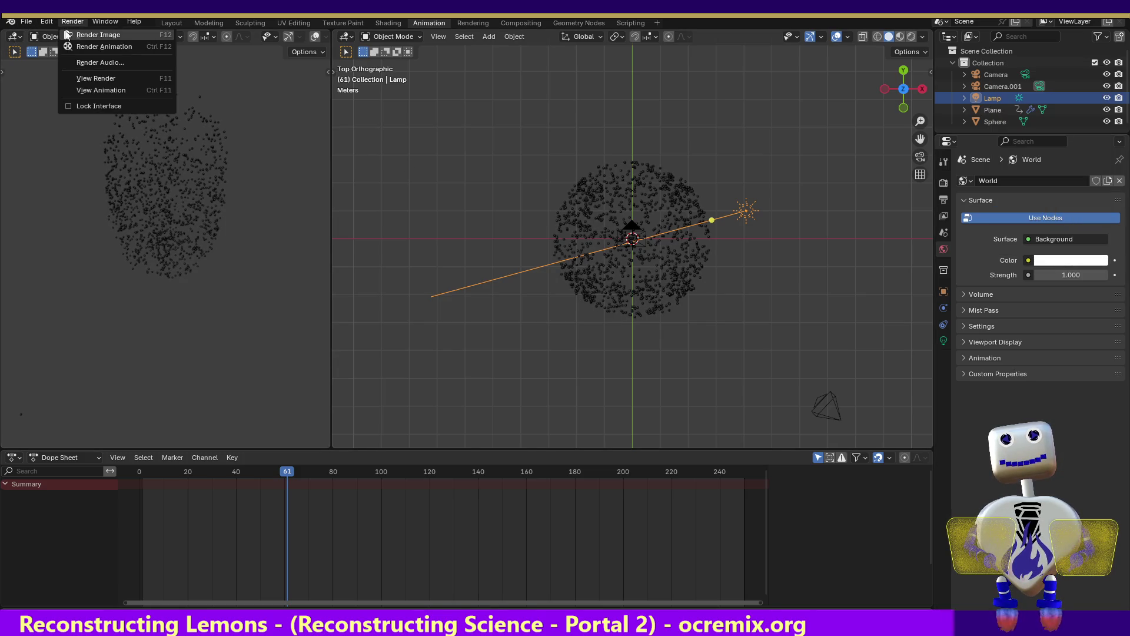
{"action": "left_click", "coordinate": [64, 33]}
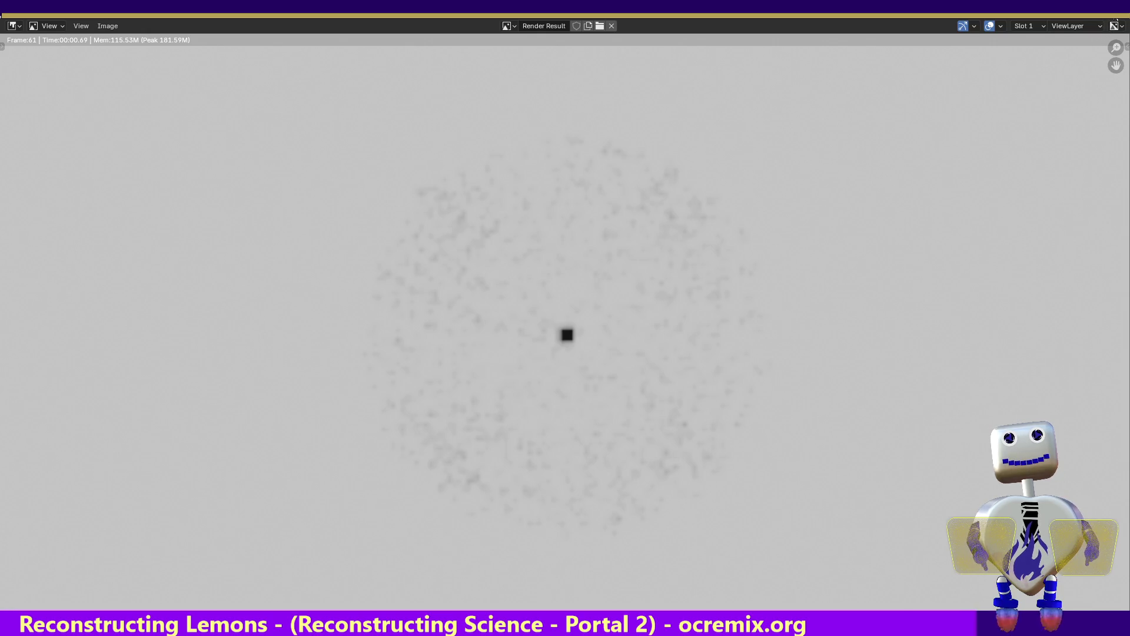
{"action": "key", "text": "Escape"}
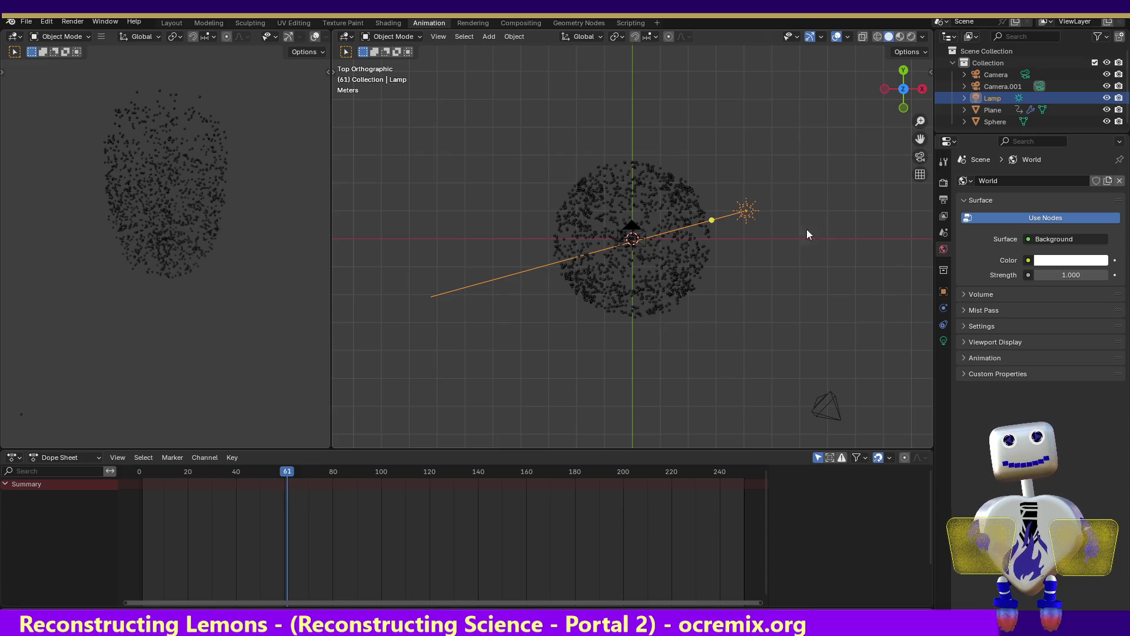
- Scrub the Dope Sheet to frame 136, switch to Front view and select the Camera
{"action": "mouse_move", "coordinate": [283, 468]}
{"action": "left_mouse_down"}
{"action": "mouse_move", "coordinate": [186, 455]}
{"action": "mouse_move", "coordinate": [259, 471]}
{"action": "left_mouse_up"}
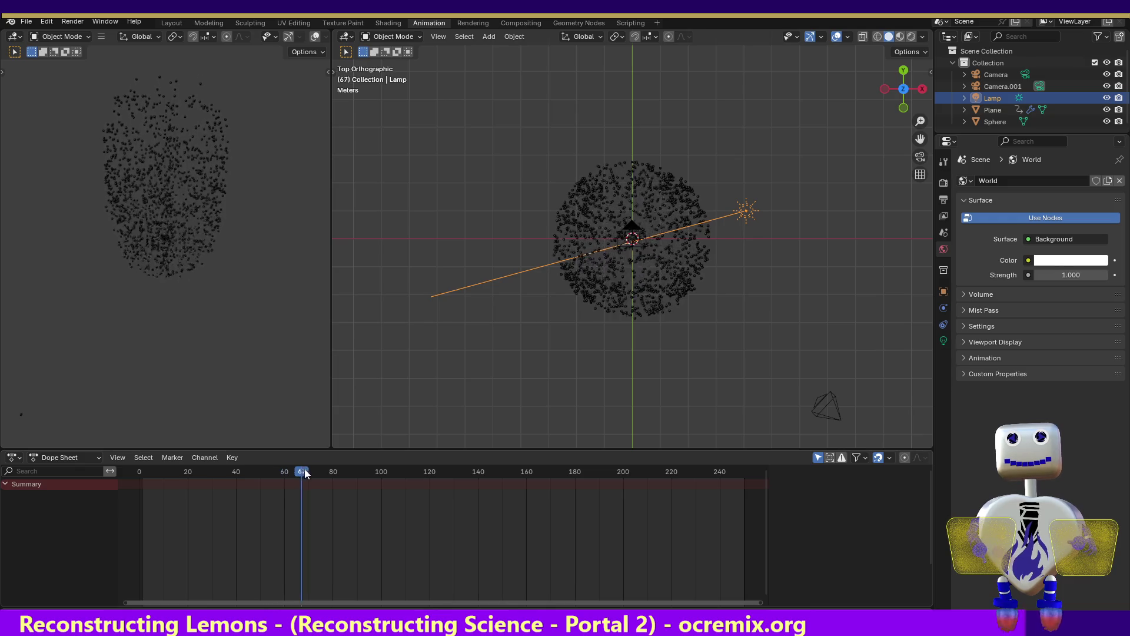
{"action": "left_click_drag", "start_coordinate": [259, 471], "coordinate": [469, 474]}
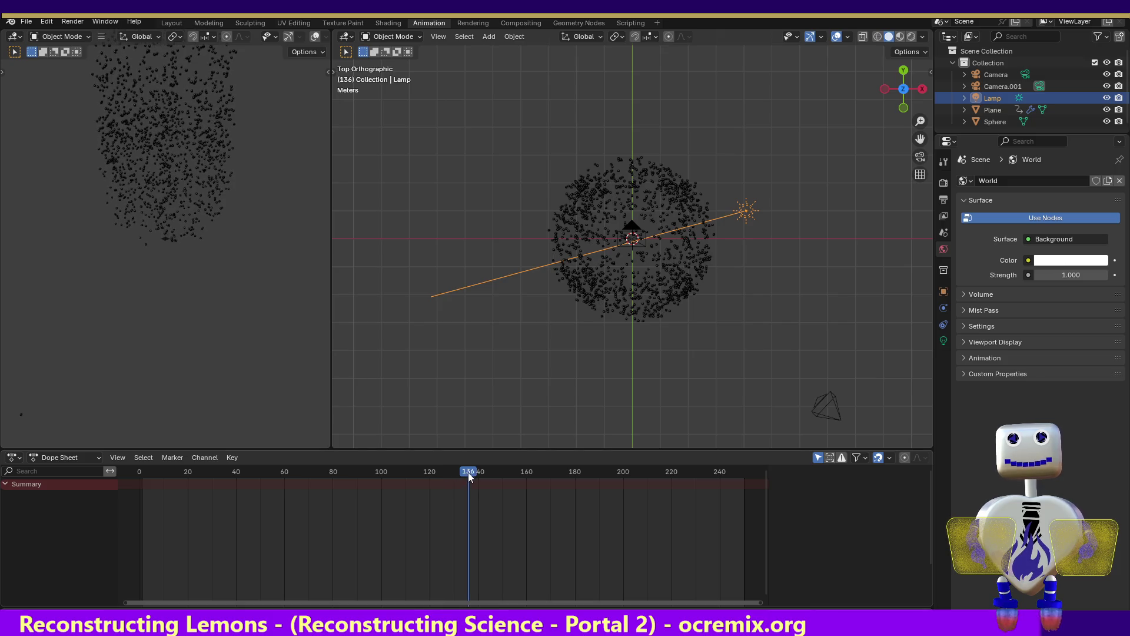
{"action": "left_click", "coordinate": [909, 108]}
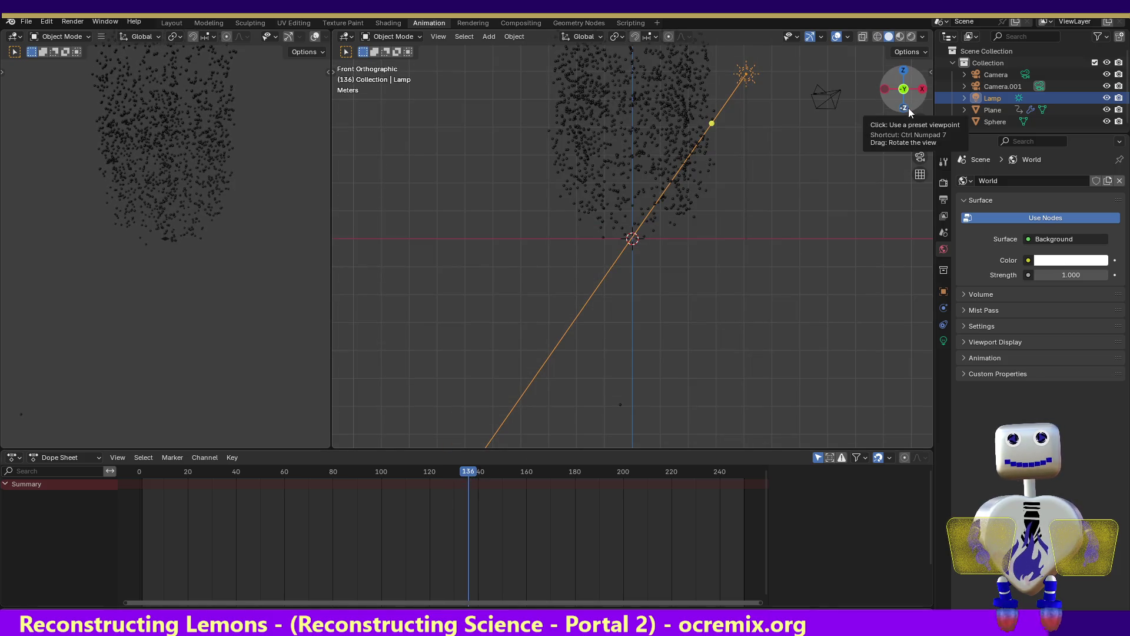
{"action": "left_click", "coordinate": [821, 99]}
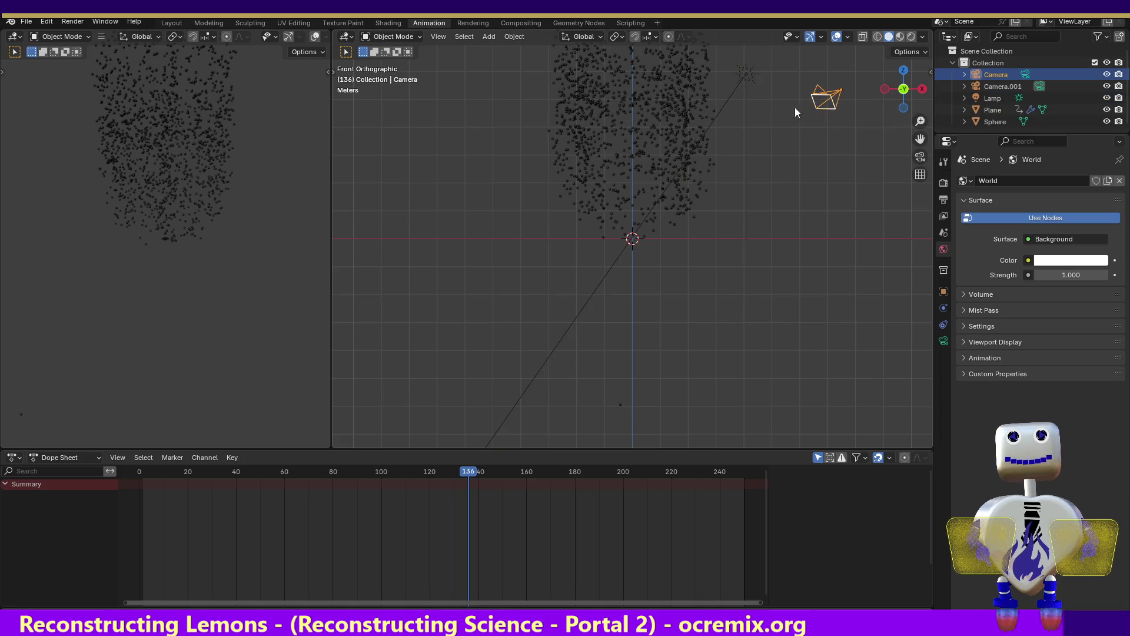
- Render a still of frame 136, keep it in Slot 1, check the displayed channels, then return
{"action": "left_click", "coordinate": [73, 21]}
{"action": "left_click", "coordinate": [81, 33]}
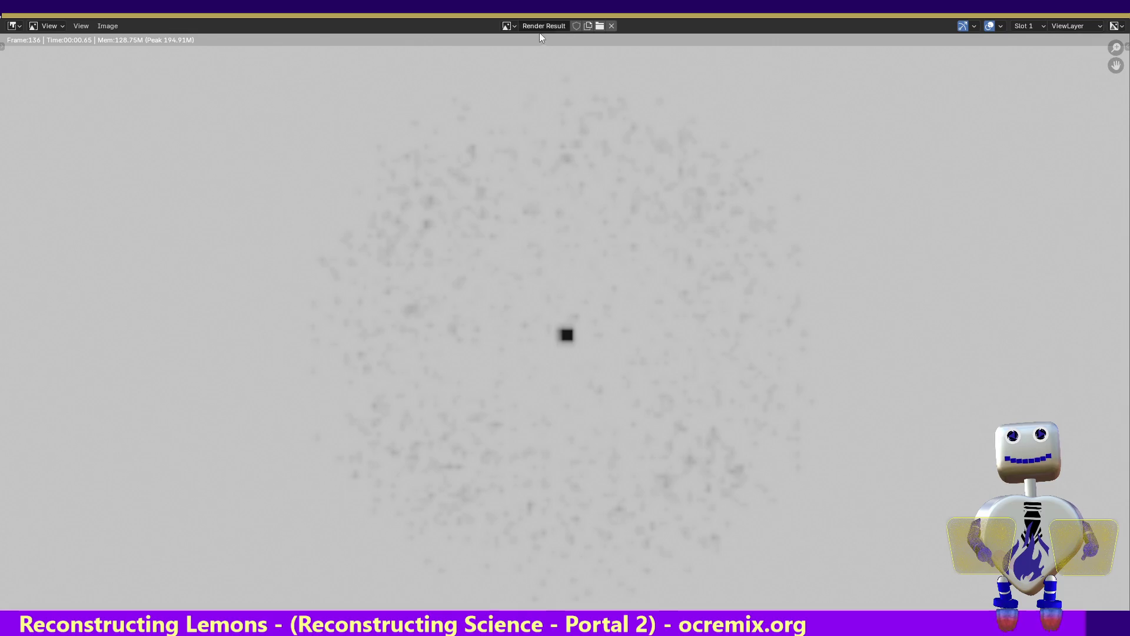
{"action": "left_click", "coordinate": [13, 24]}
{"action": "mouse_move", "coordinate": [50, 25]}
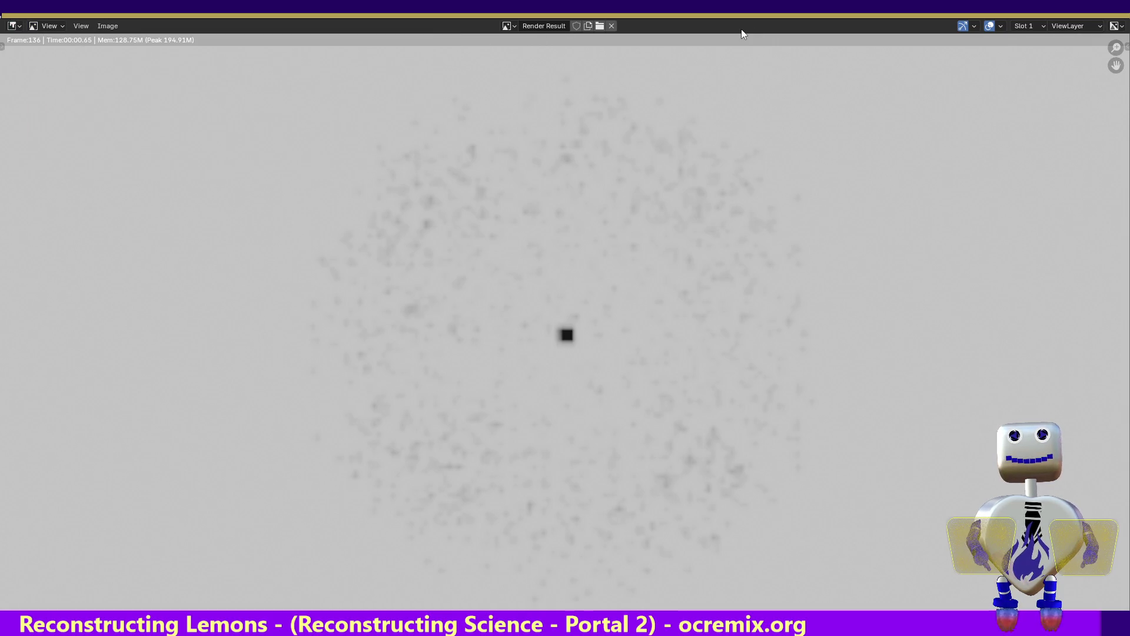
{"action": "left_click", "coordinate": [1044, 22]}
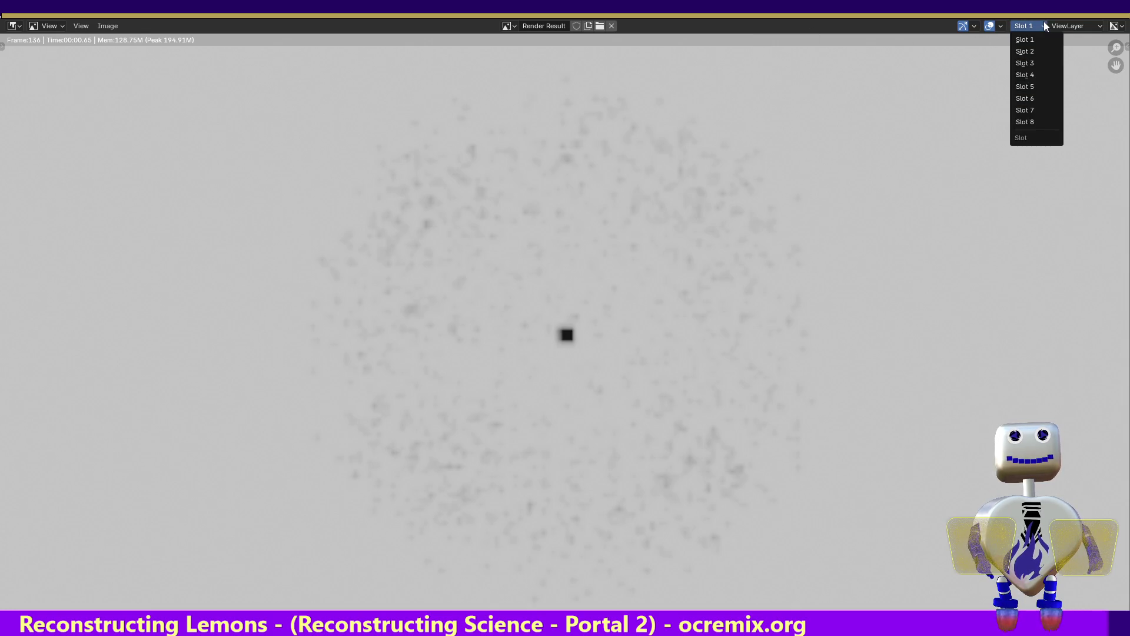
{"action": "left_click", "coordinate": [1044, 22]}
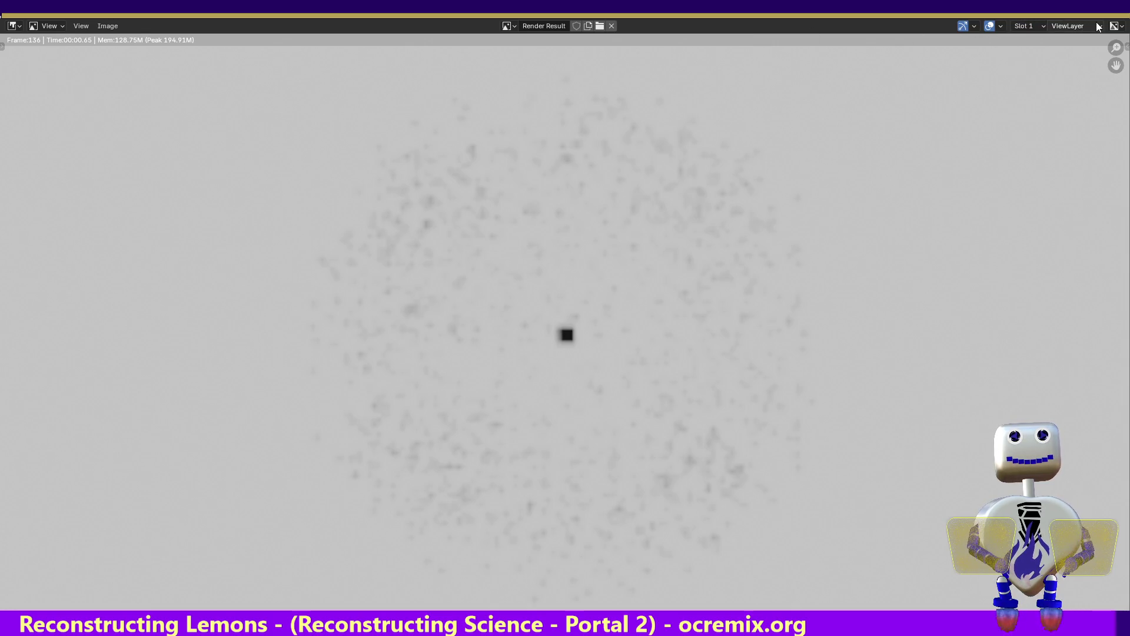
{"action": "left_click", "coordinate": [1118, 26]}
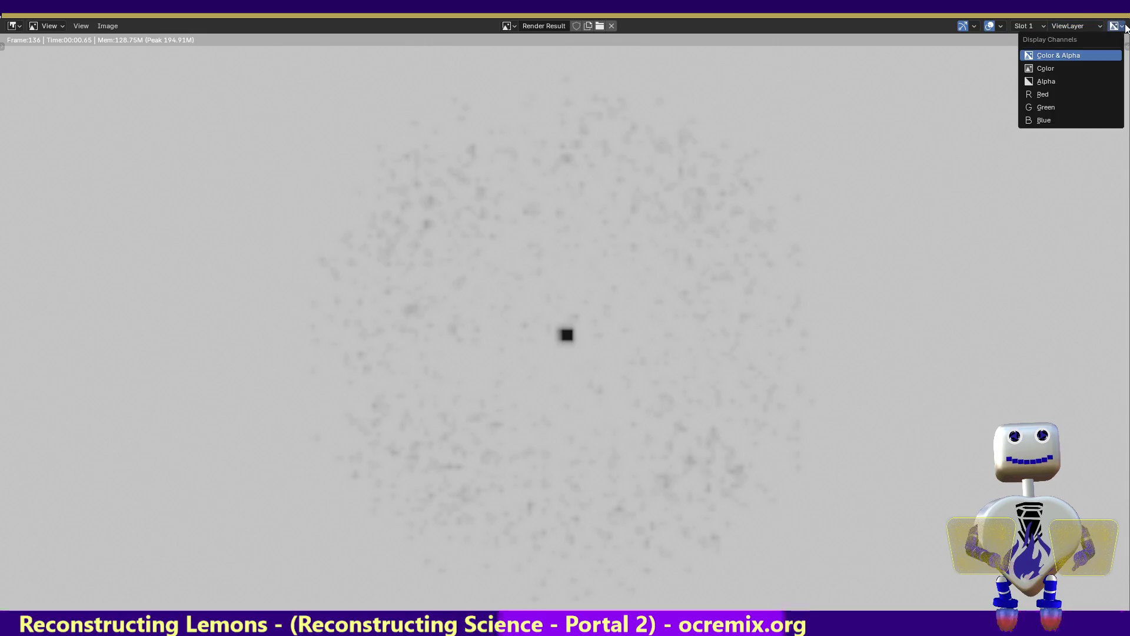
{"action": "key", "text": "Escape"}
{"action": "key", "text": "Escape"}
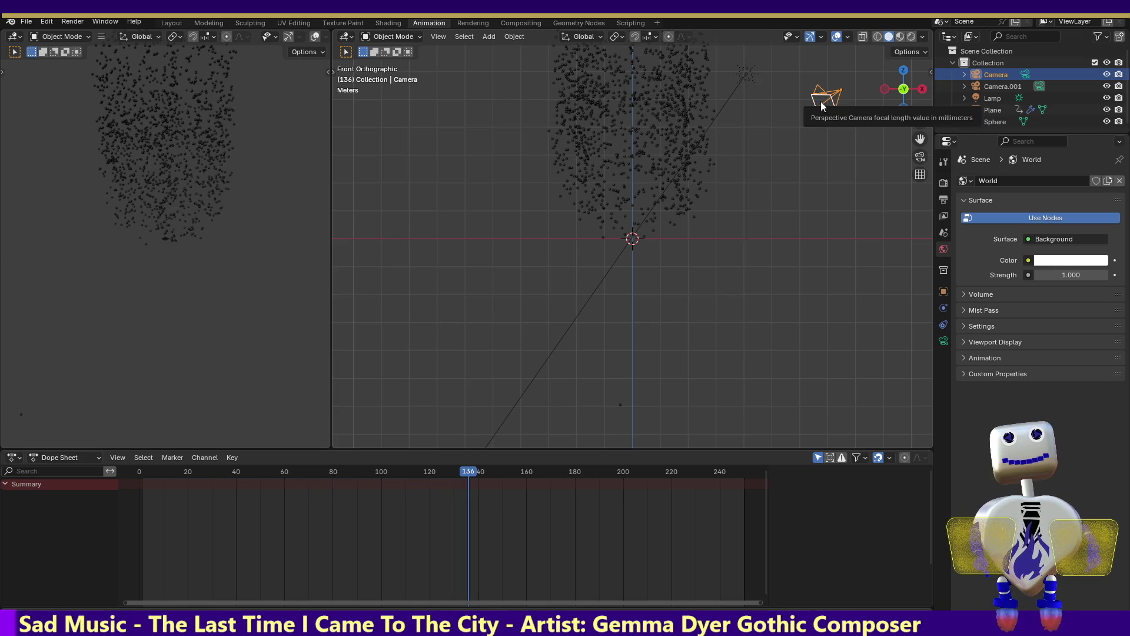
- Select Camera.001 in the Outliner before moving over to the Unity project
{"action": "left_click", "coordinate": [1012, 87]}
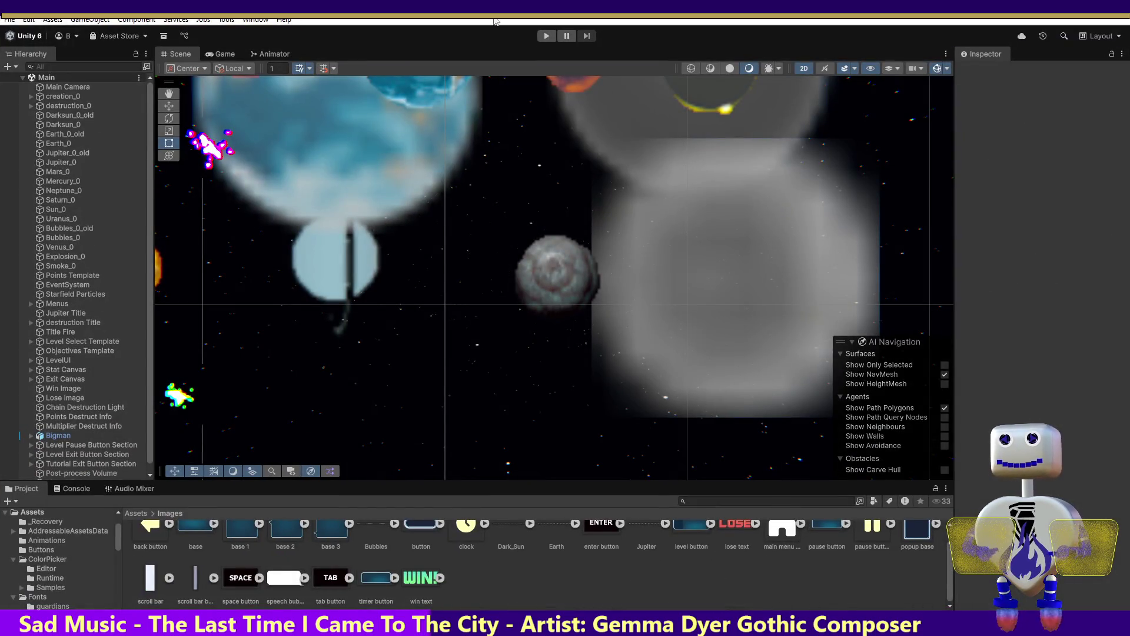
- Run the Celestial Crash title menu in Play mode, then stop the playtest
{"action": "left_click", "coordinate": [545, 37]}
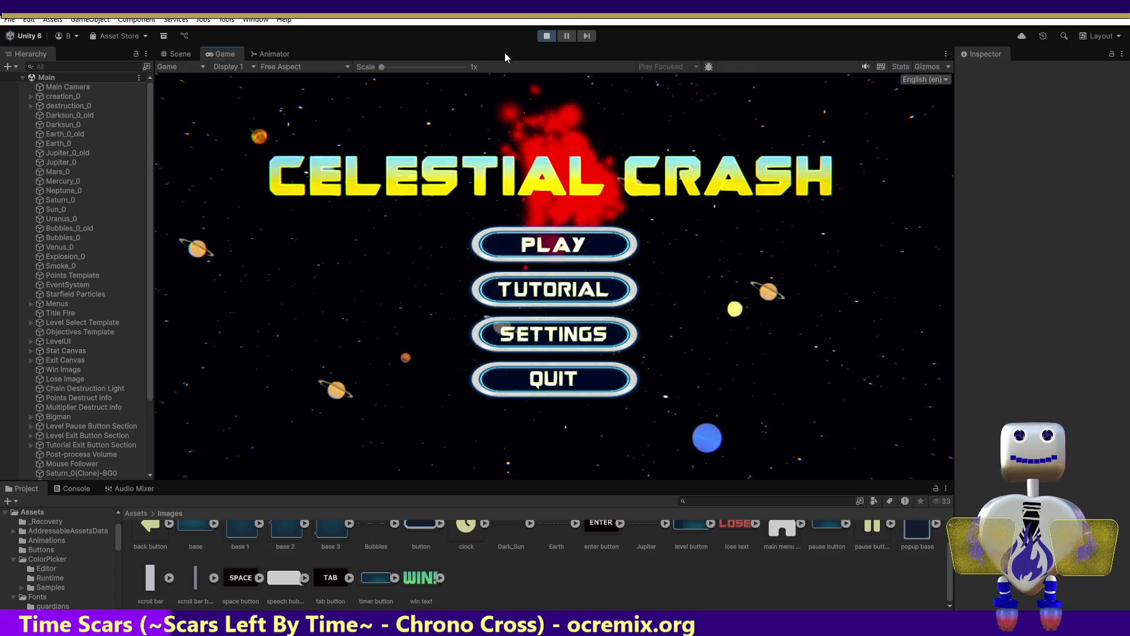
{"action": "left_click", "coordinate": [545, 37]}
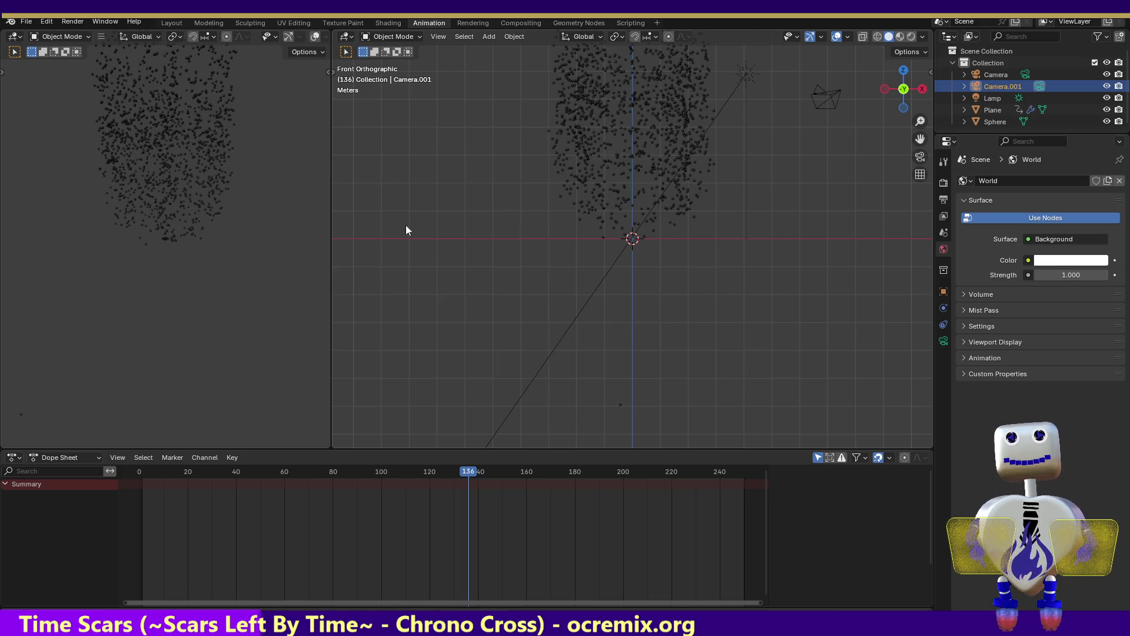
- Render a test still of the smoke puff at frame 136 and return to the scene
{"action": "left_click", "coordinate": [74, 21]}
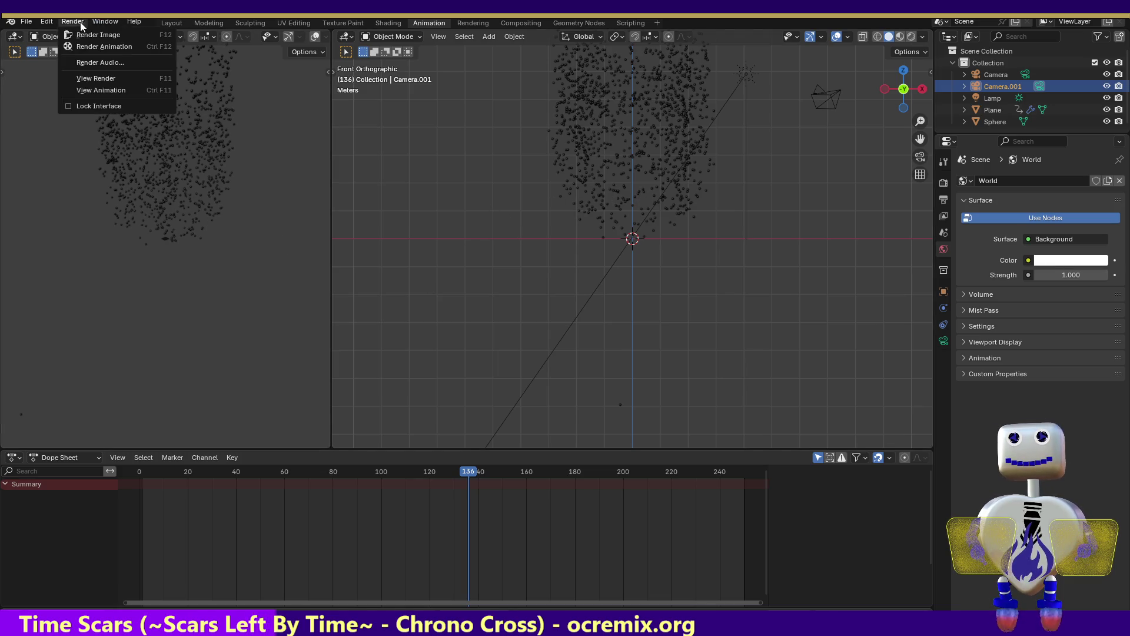
{"action": "left_click", "coordinate": [79, 34]}
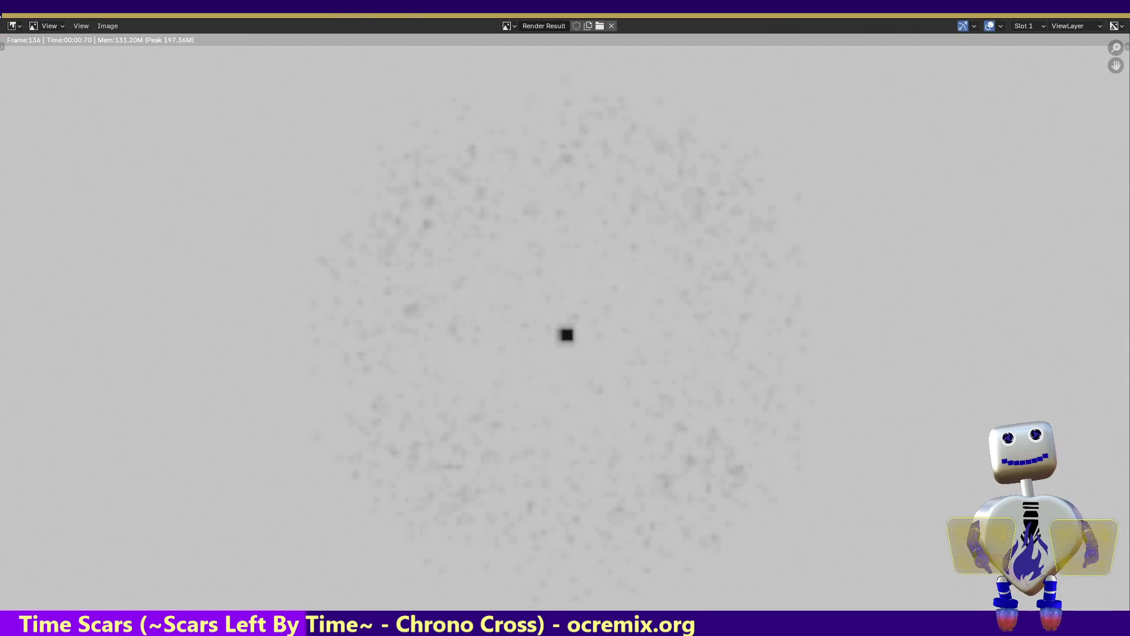
{"action": "key", "text": "Escape"}
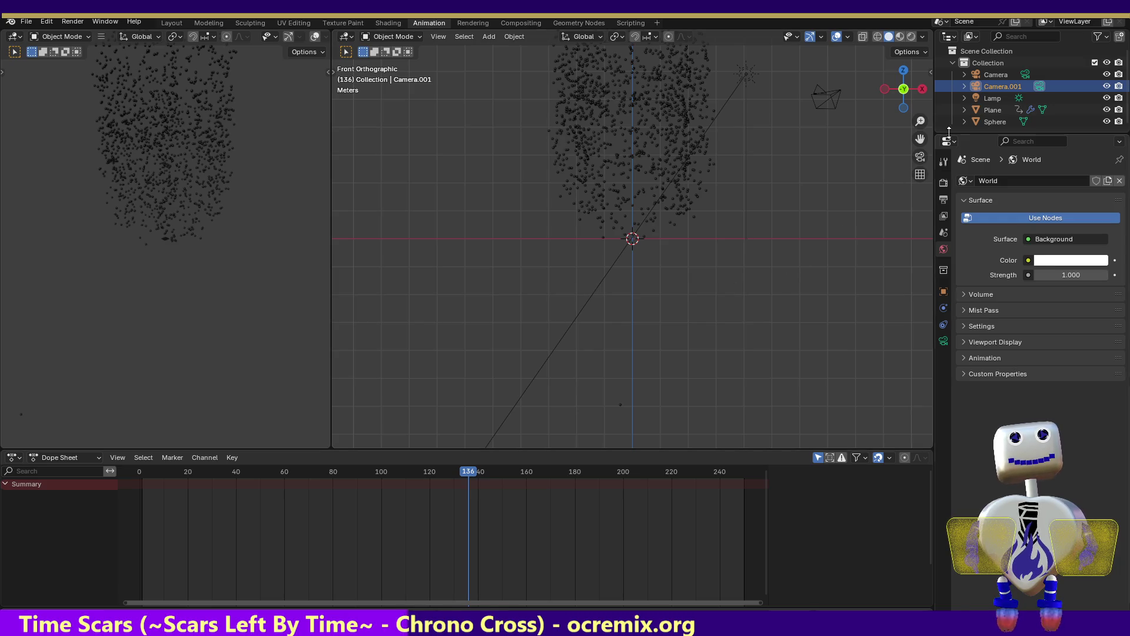
- Select the Plane emitter and scrub the timeline back to frame 77
{"action": "left_click", "coordinate": [988, 111]}
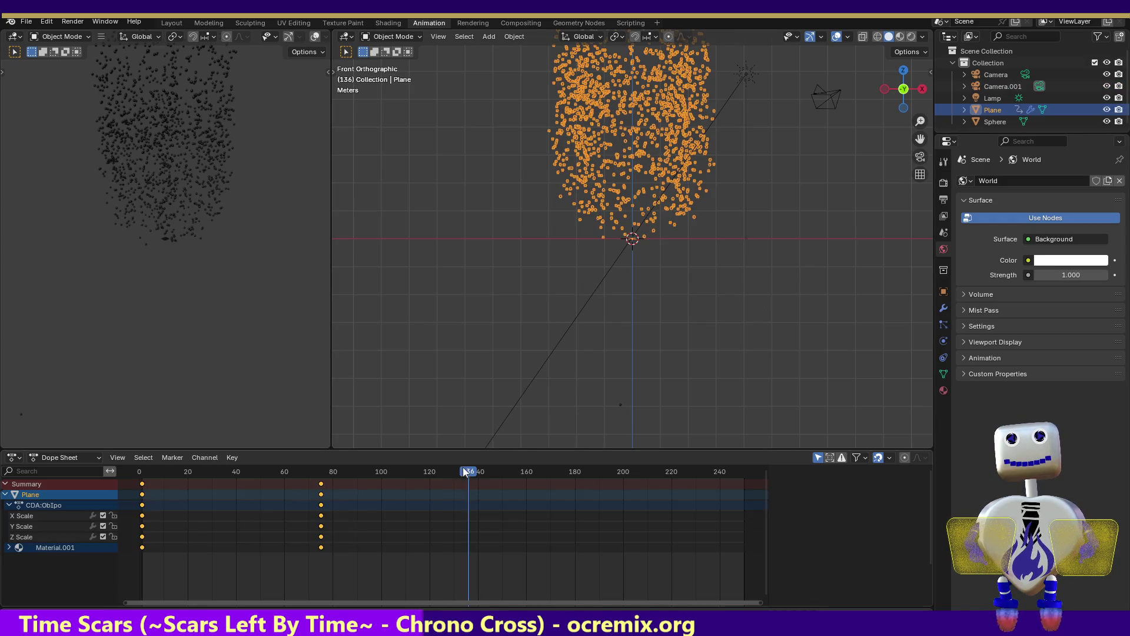
{"action": "left_click_drag", "start_coordinate": [466, 473], "coordinate": [216, 478]}
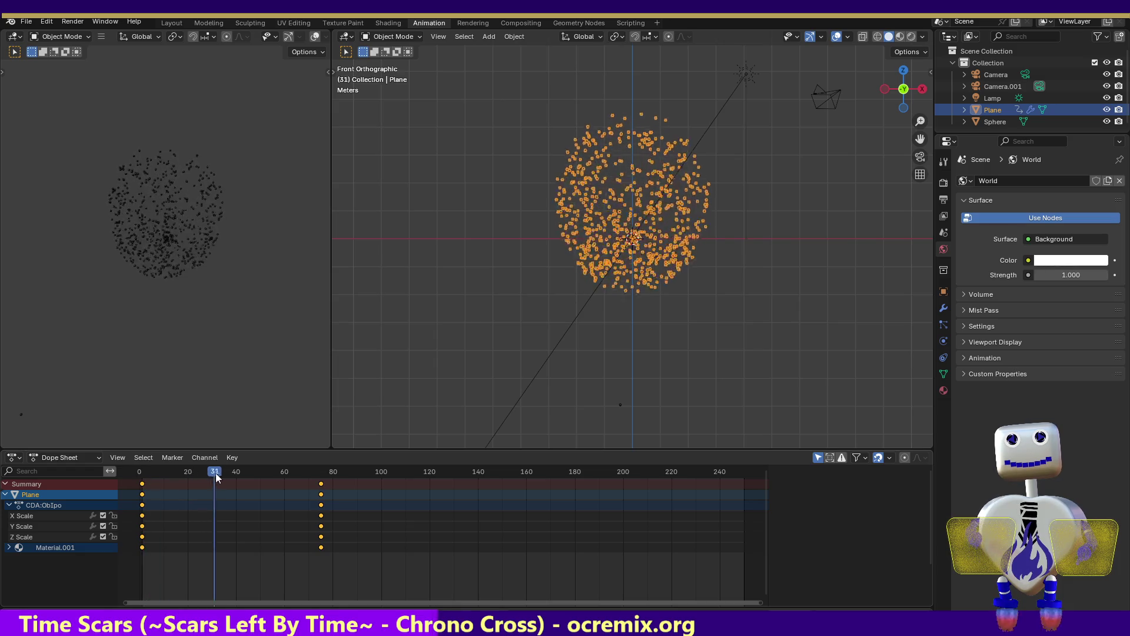
{"action": "left_click_drag", "start_coordinate": [215, 477], "coordinate": [326, 479]}
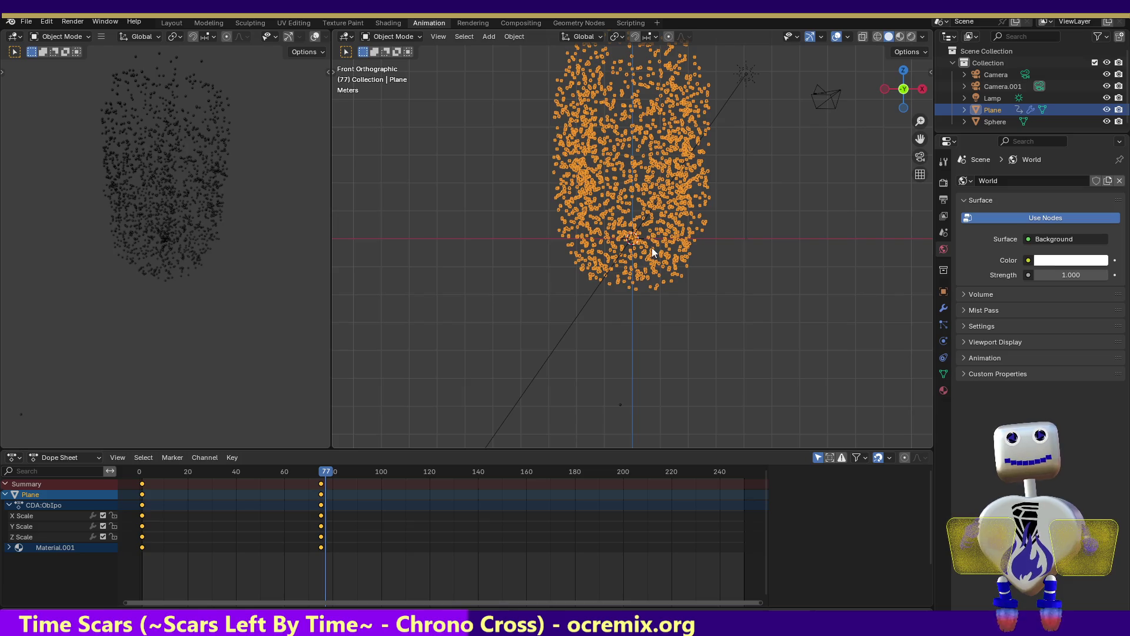
- Select the Camera object and show its lens settings (perspective, 35 mm)
{"action": "right_click", "coordinate": [997, 82]}
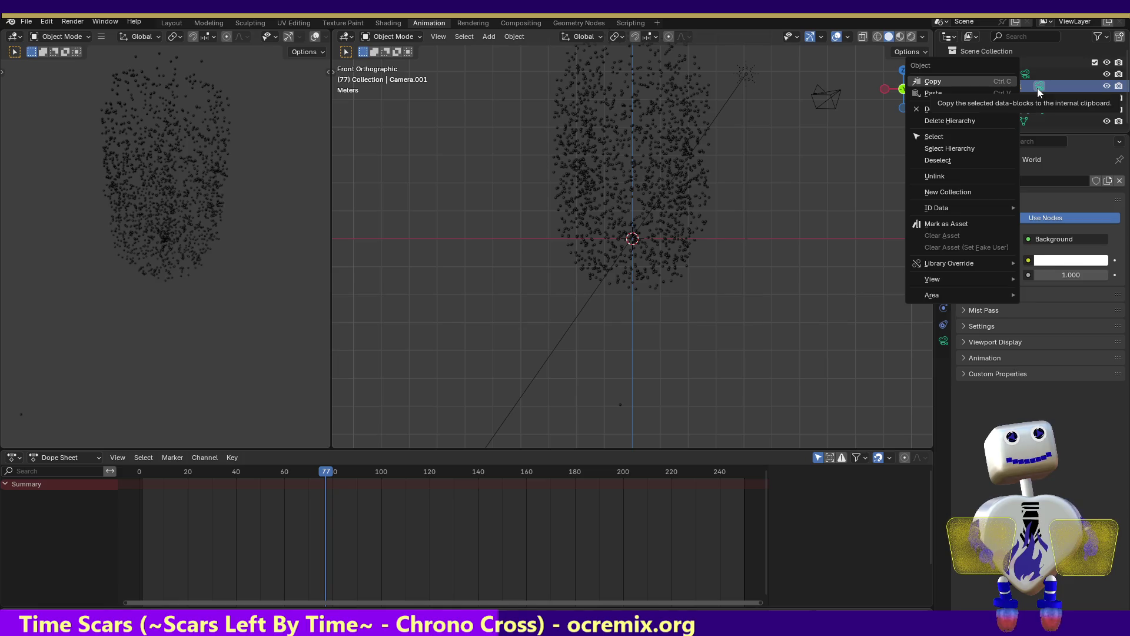
{"action": "left_click", "coordinate": [1037, 87]}
{"action": "left_click", "coordinate": [1008, 77]}
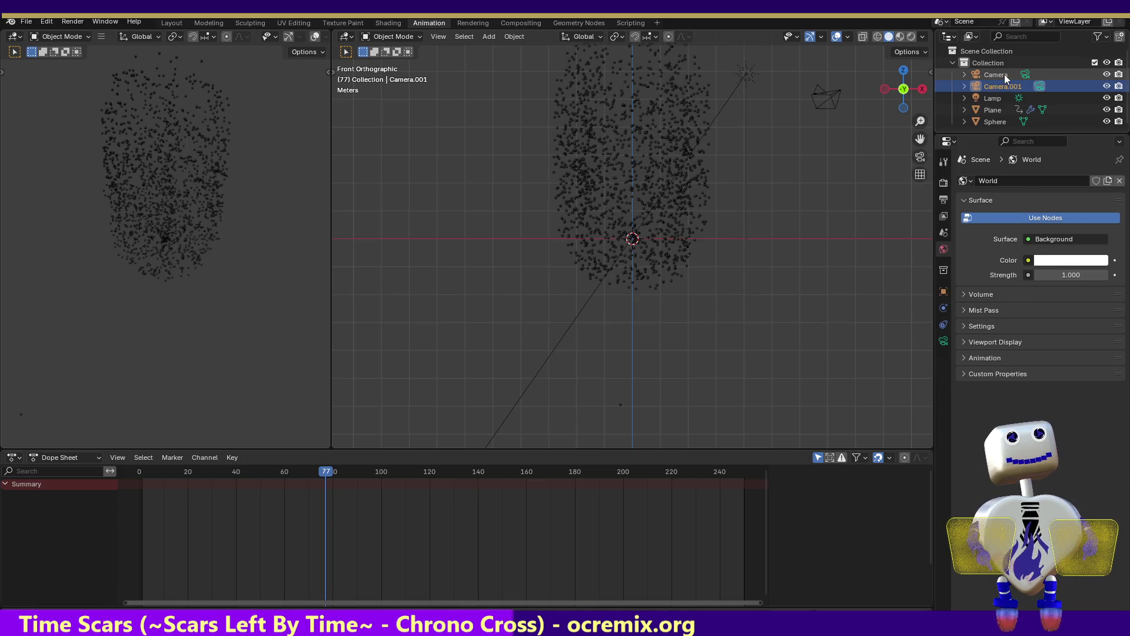
{"action": "right_click", "coordinate": [1004, 74]}
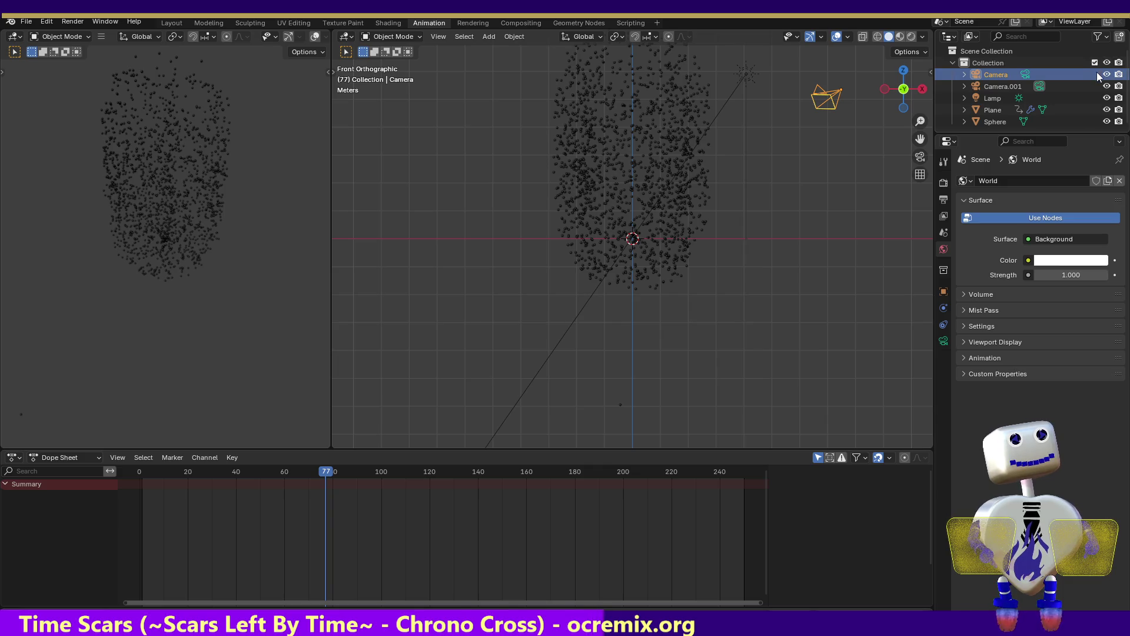
{"action": "left_click", "coordinate": [1029, 74]}
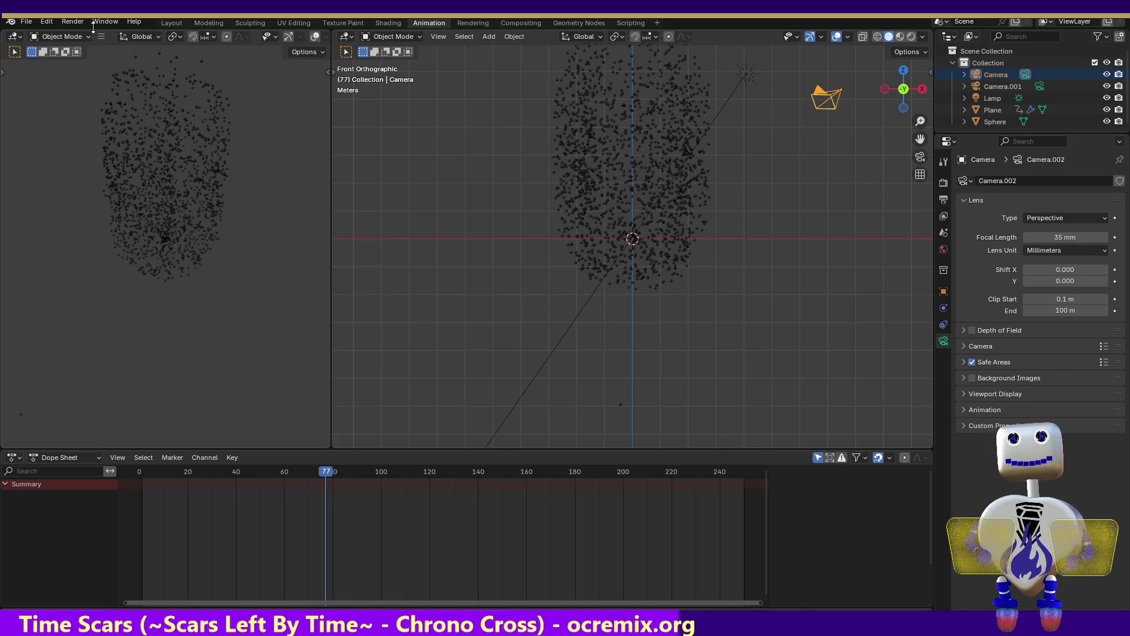
- Render a test image of frame 77 from the Camera and close it
{"action": "left_click", "coordinate": [73, 22]}
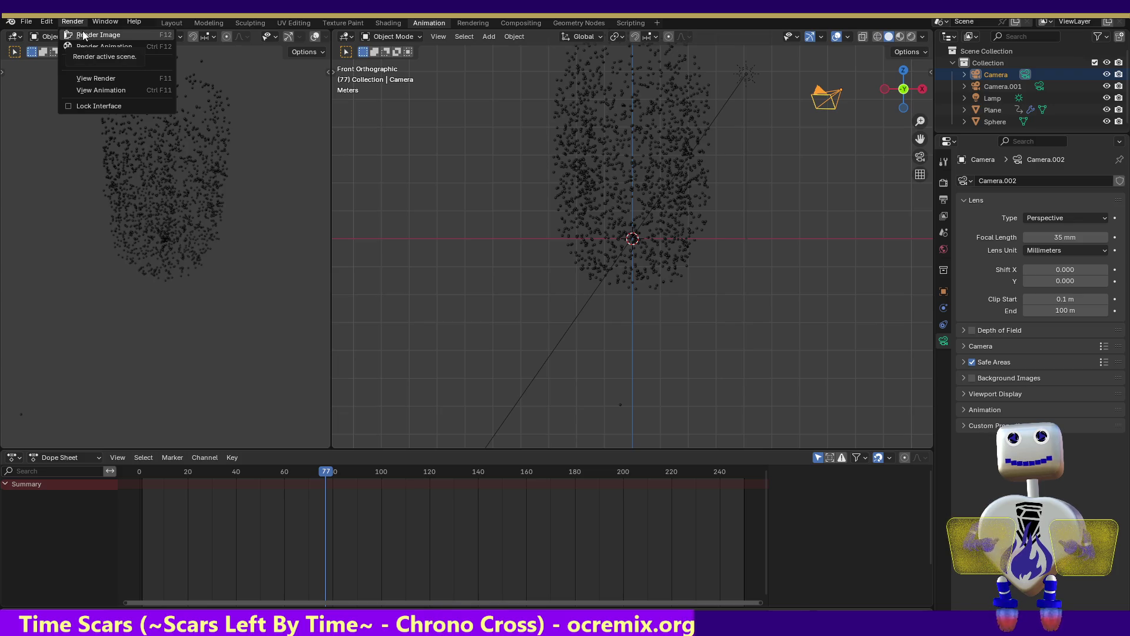
{"action": "left_click", "coordinate": [82, 35]}
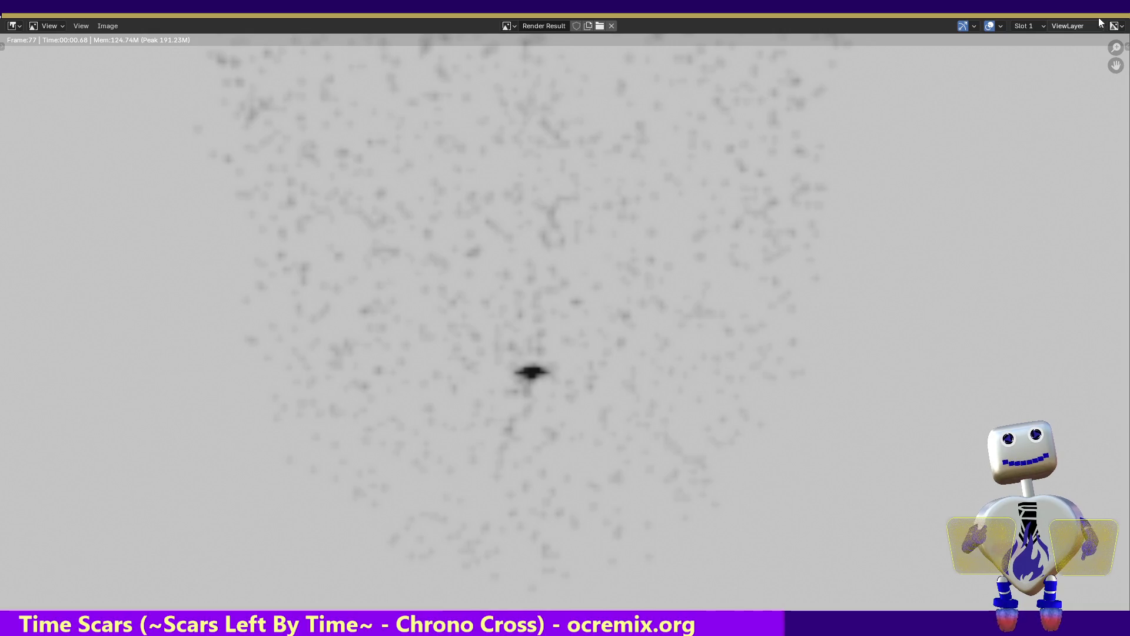
{"action": "left_click", "coordinate": [1114, 7]}
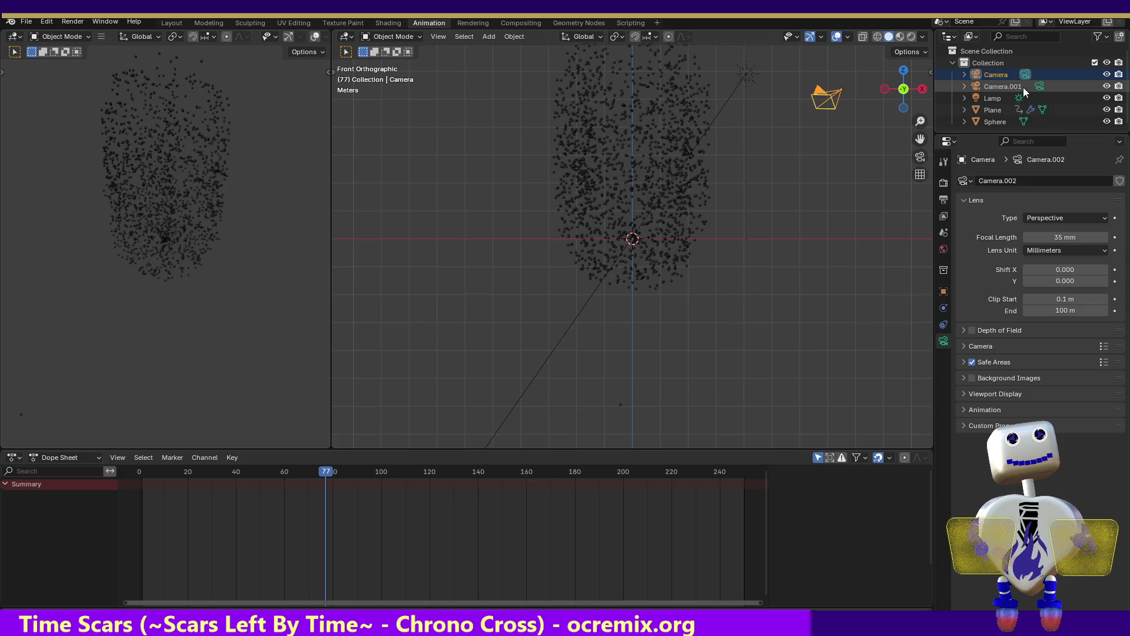
- Select Camera.001, render frame 77 twice for comparison, then select the Plane emitter
{"action": "left_click", "coordinate": [1023, 87]}
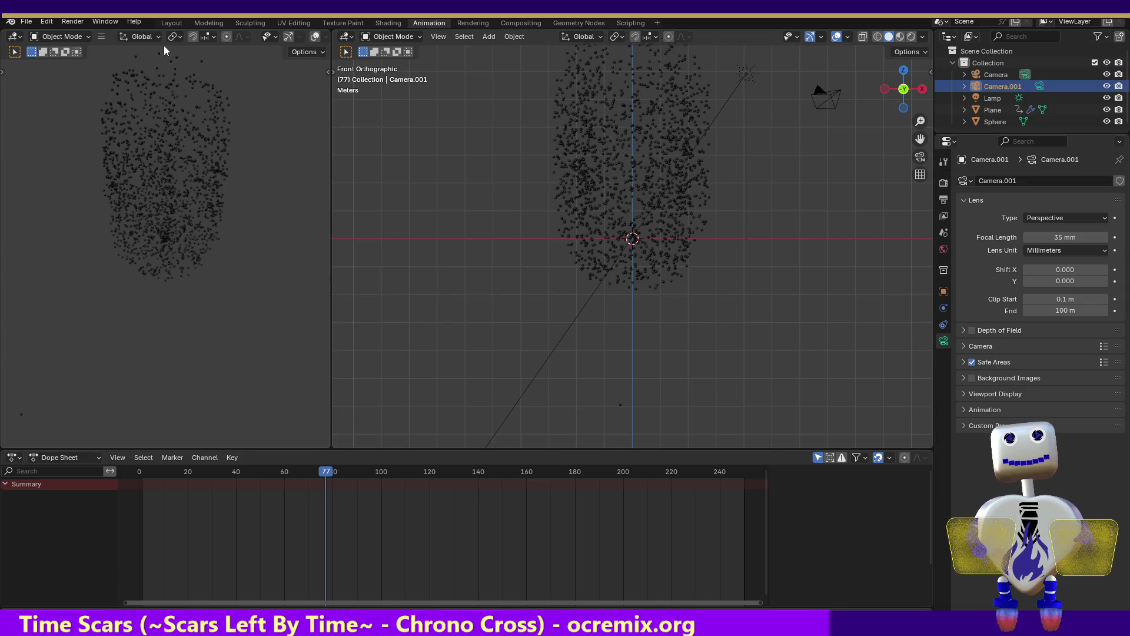
{"action": "left_click", "coordinate": [69, 22]}
{"action": "left_click", "coordinate": [73, 36]}
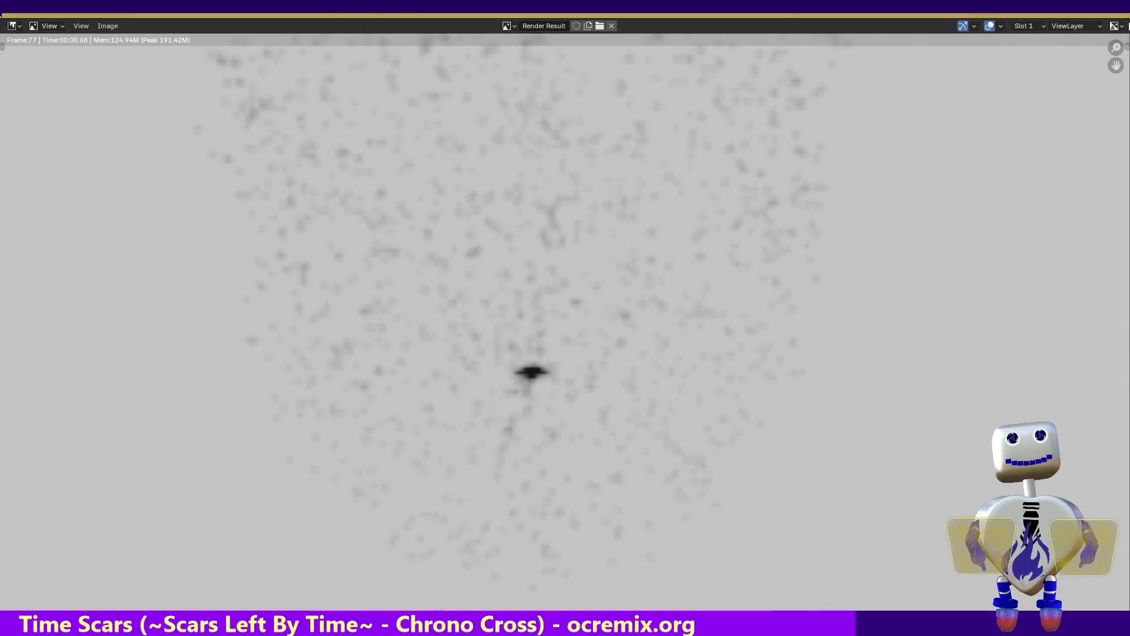
{"action": "key", "text": "Escape"}
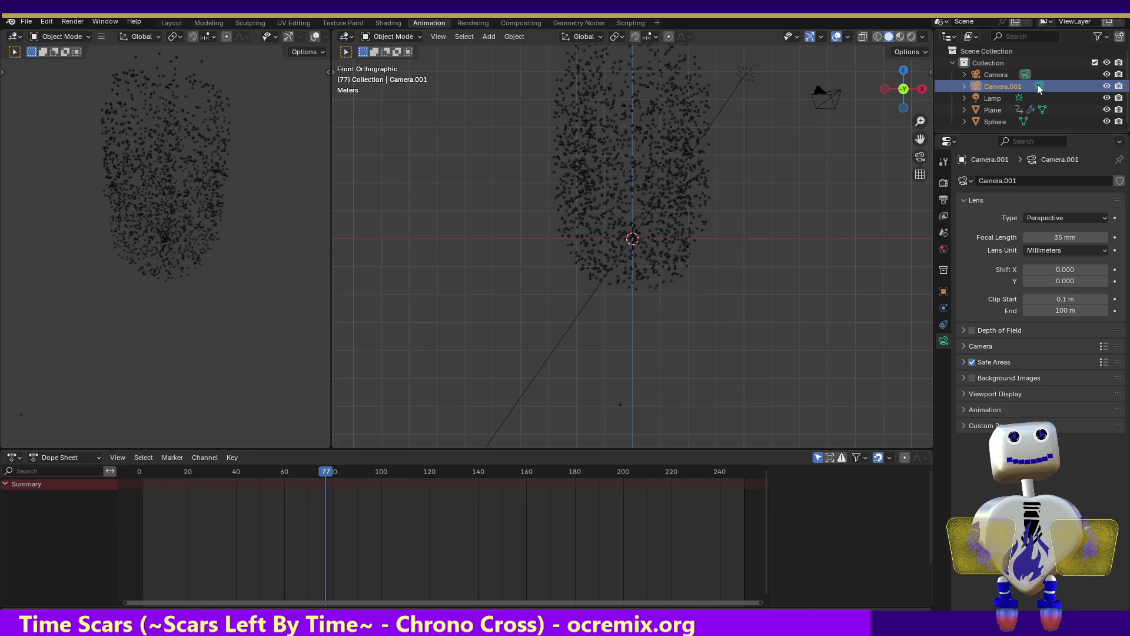
{"action": "left_click", "coordinate": [83, 24]}
{"action": "left_click", "coordinate": [85, 39]}
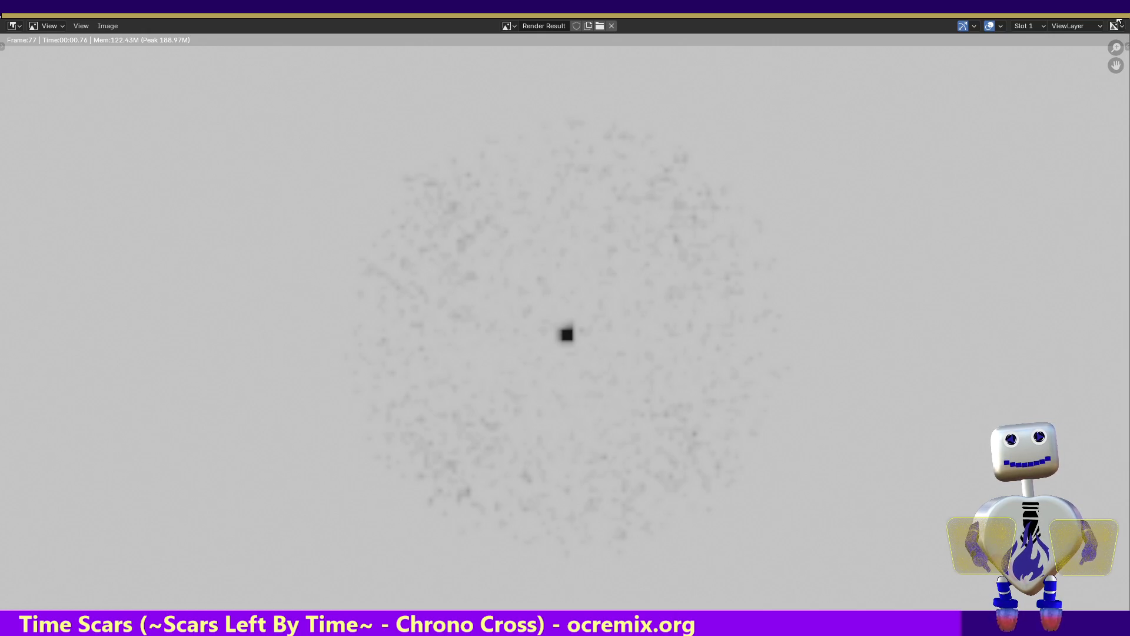
{"action": "key", "text": "Escape"}
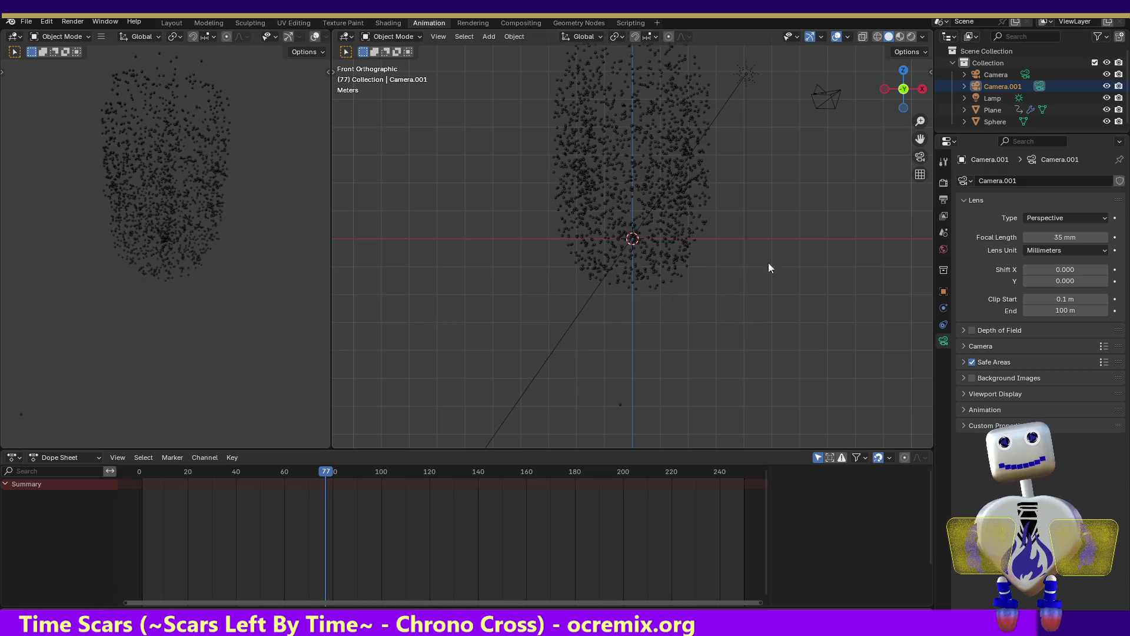
{"action": "left_click", "coordinate": [989, 110]}
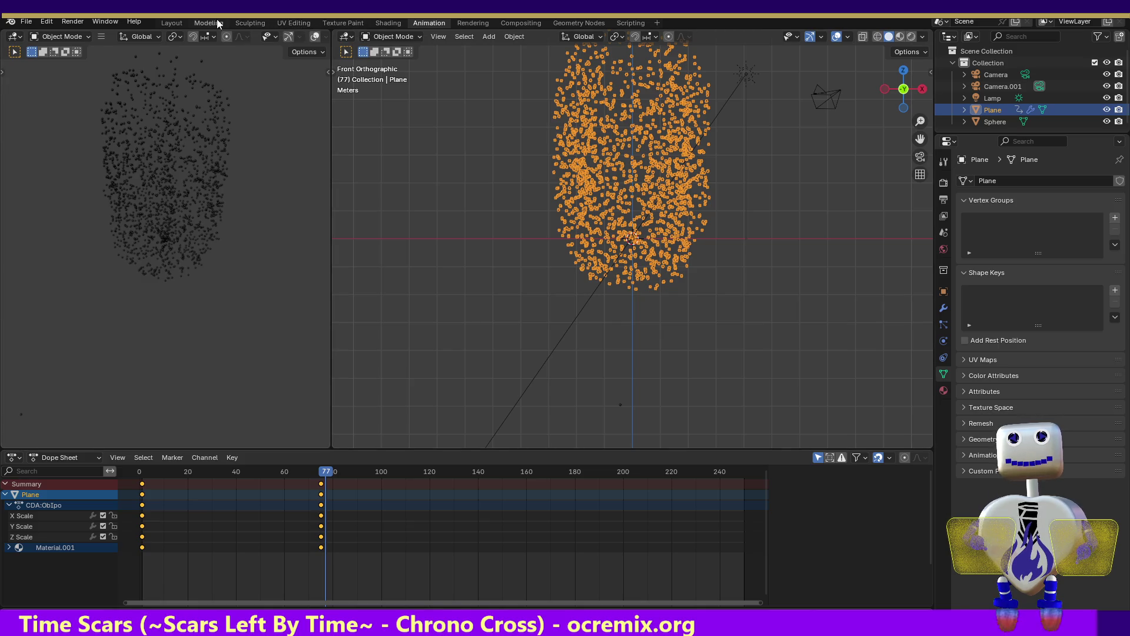
- Switch to the Shading workspace and render a test image of the particle cloud
{"action": "left_click", "coordinate": [389, 22]}
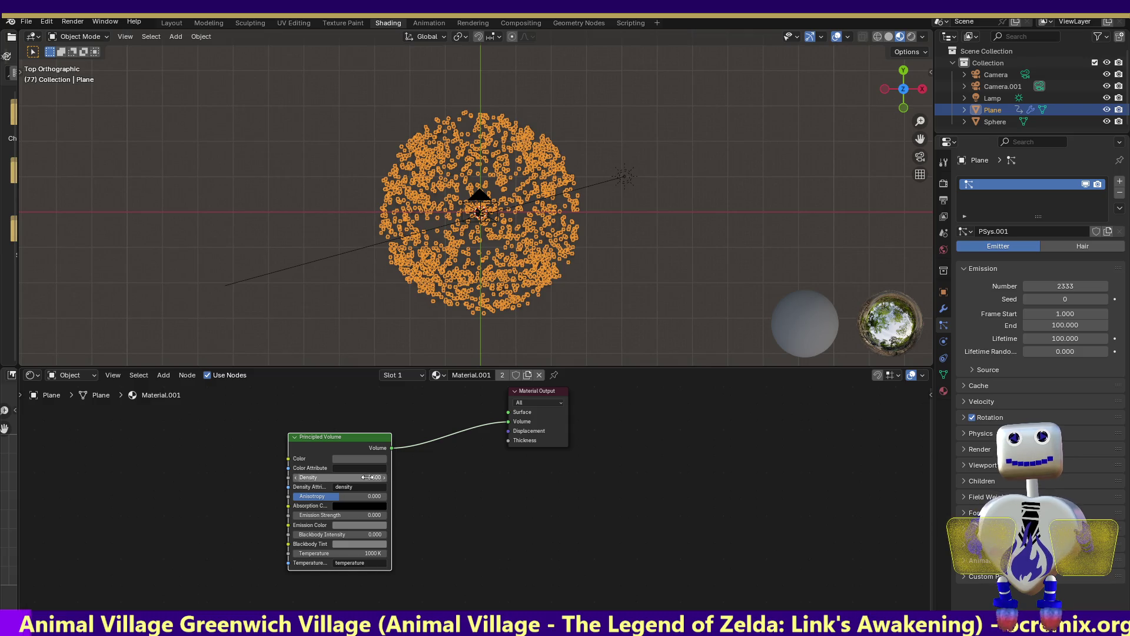
{"action": "left_click", "coordinate": [82, 23]}
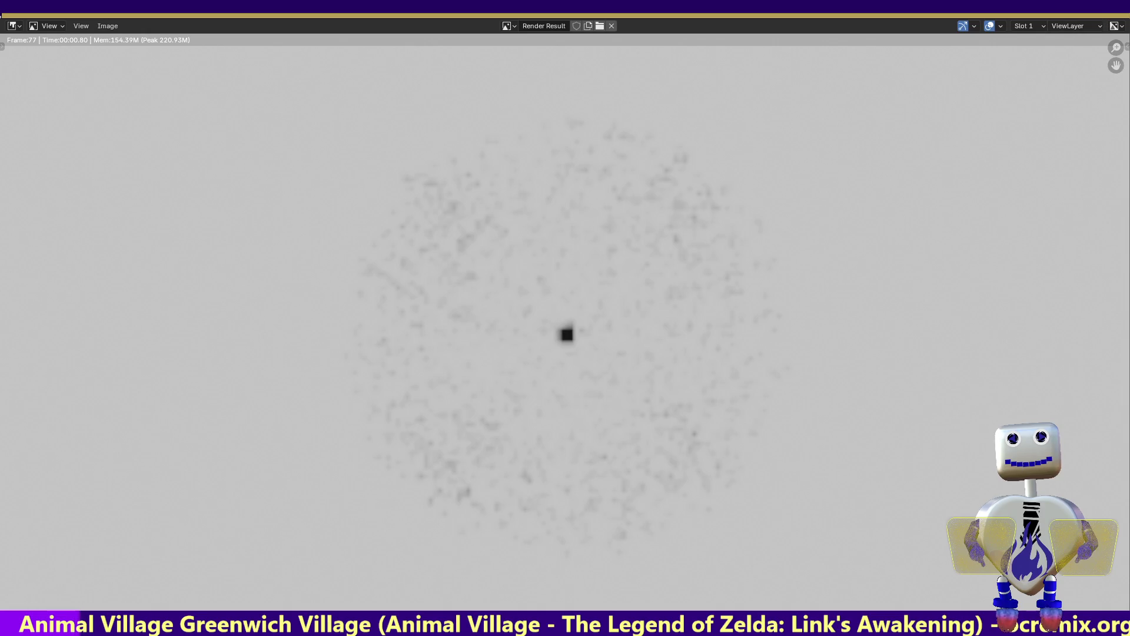
{"action": "key", "text": "Escape"}
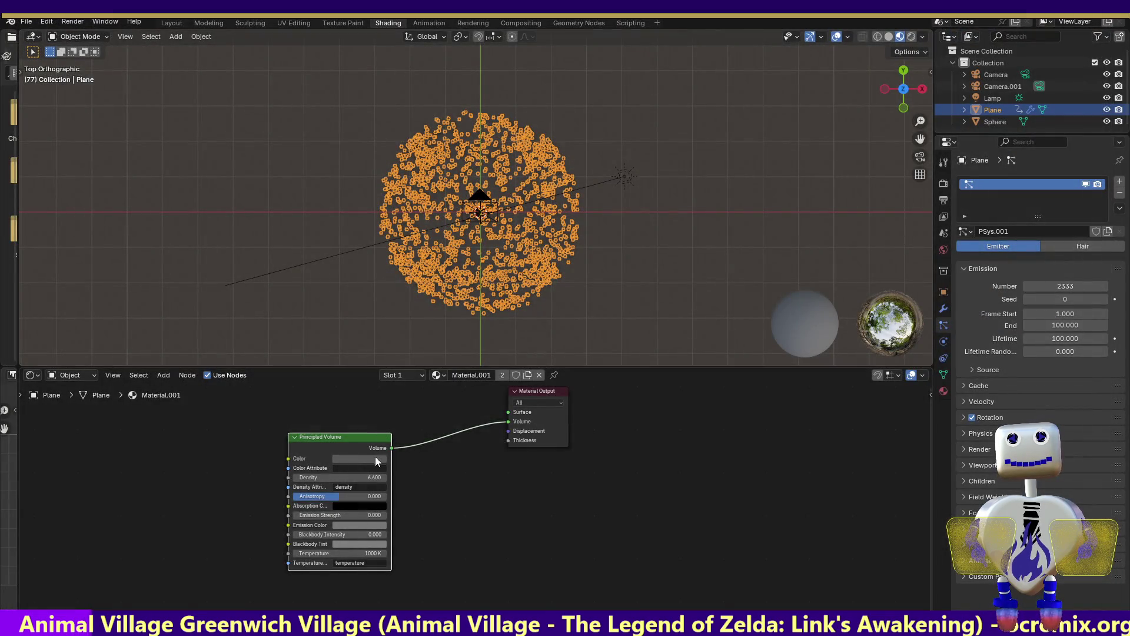
- Raise the Principled Volume Density to 8.4 then 14.7, checking a test render between
{"action": "left_click_drag", "start_coordinate": [353, 477], "coordinate": [219, 103]}
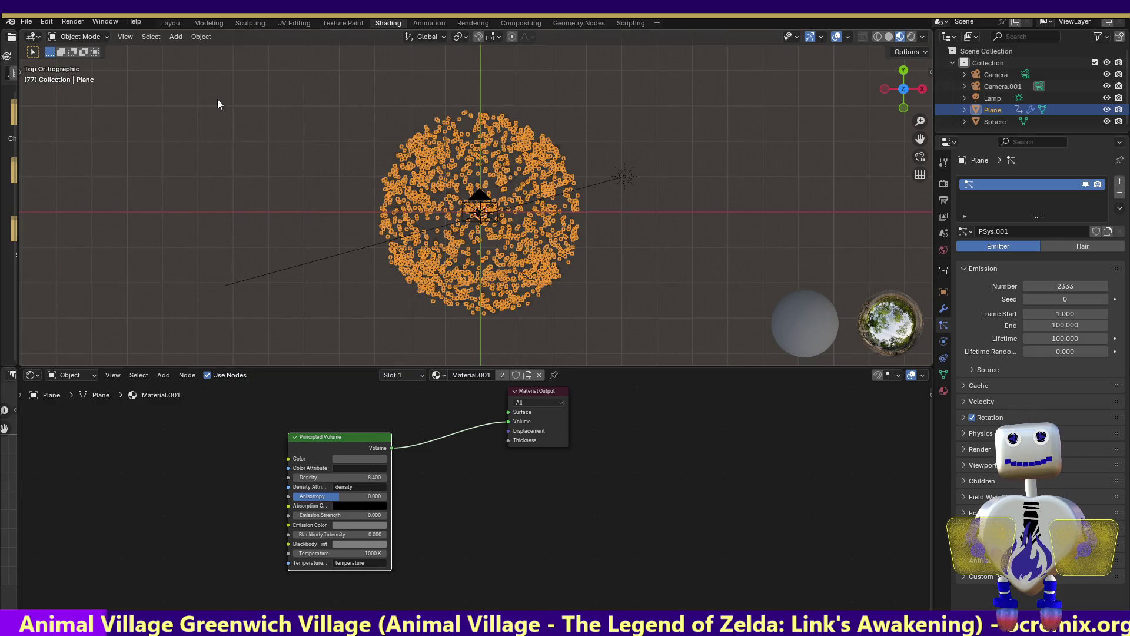
{"action": "left_click", "coordinate": [73, 21]}
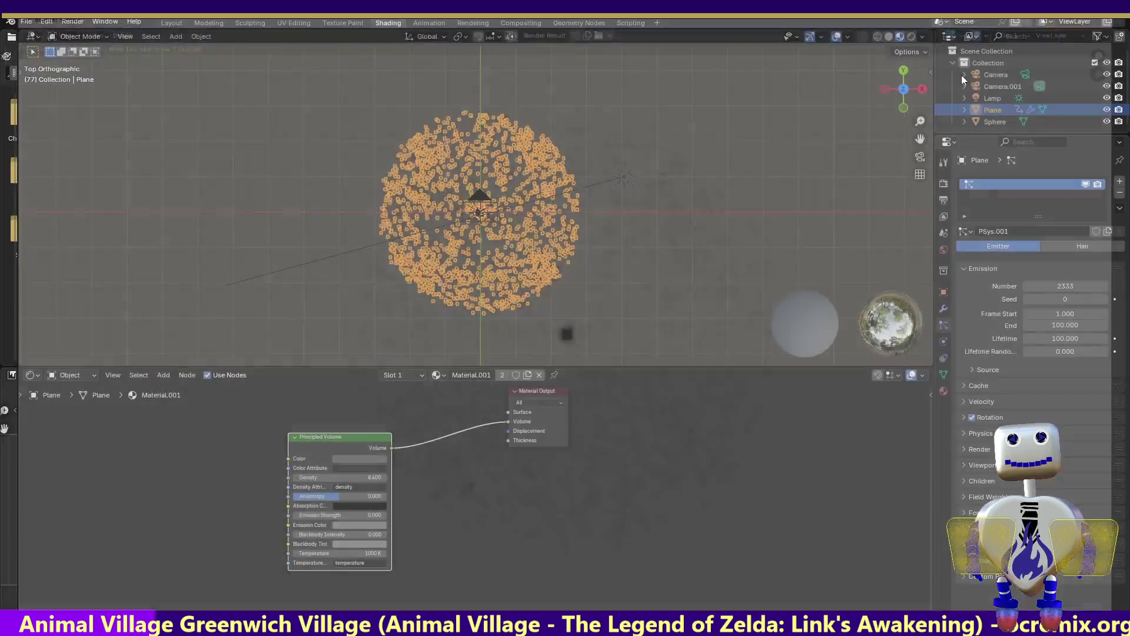
{"action": "key", "text": "Escape"}
{"action": "left_click_drag", "start_coordinate": [350, 478], "coordinate": [379, 477]}
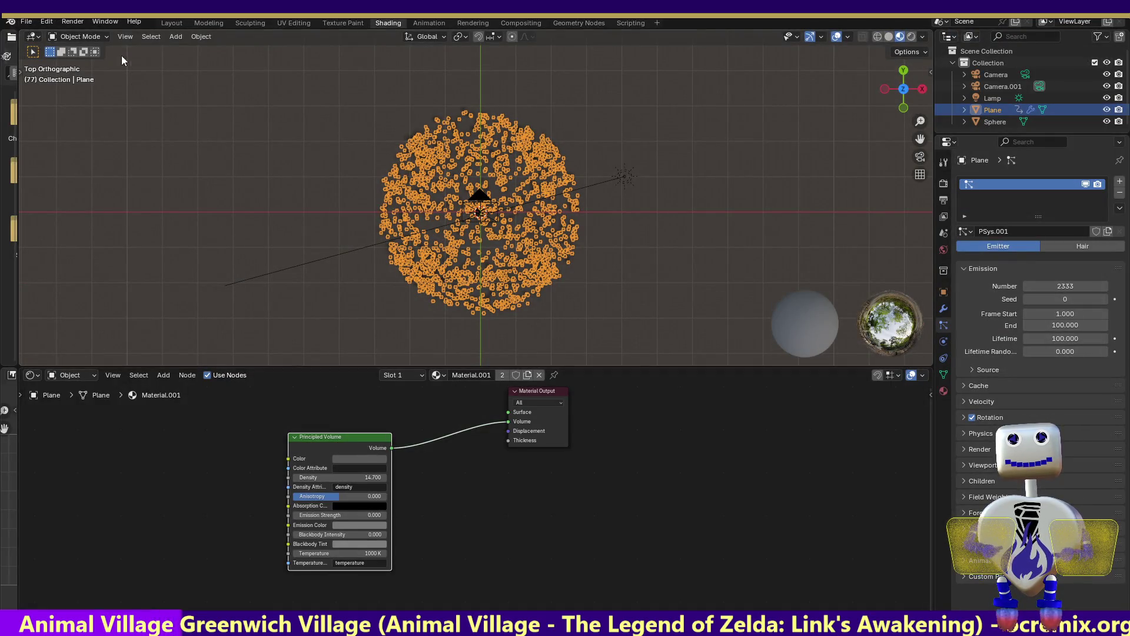
{"action": "left_click", "coordinate": [72, 22]}
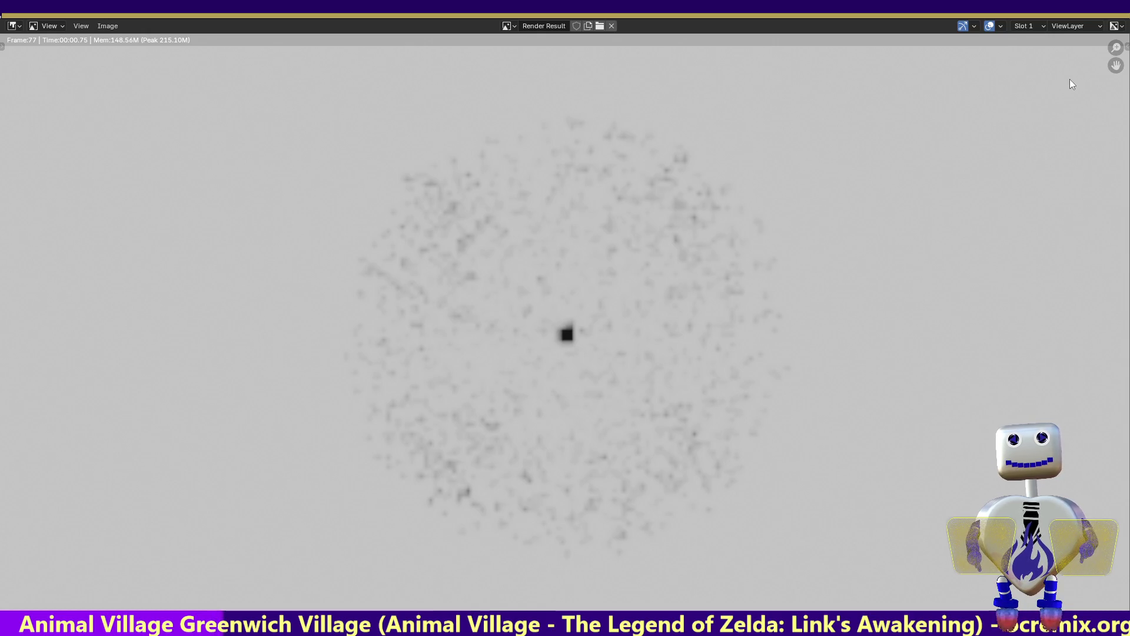
- Set the volume Density to 77.6 and check it with a test render
{"action": "key", "text": "Escape"}
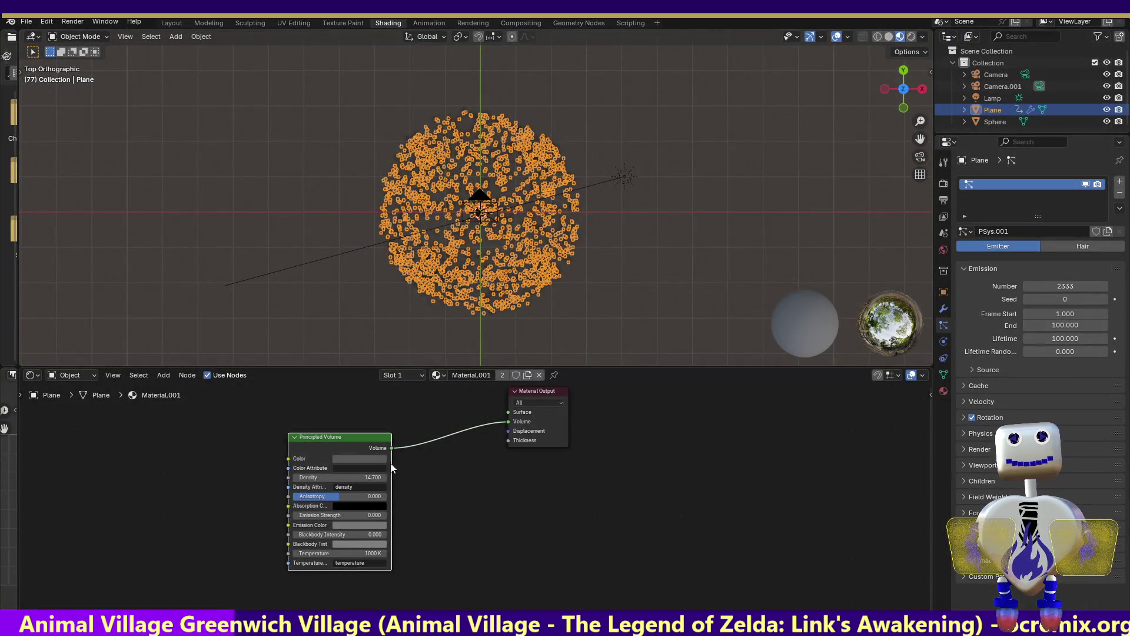
{"action": "left_click", "coordinate": [371, 477]}
{"action": "type", "text": "77.6"}
{"action": "key", "text": "Return"}
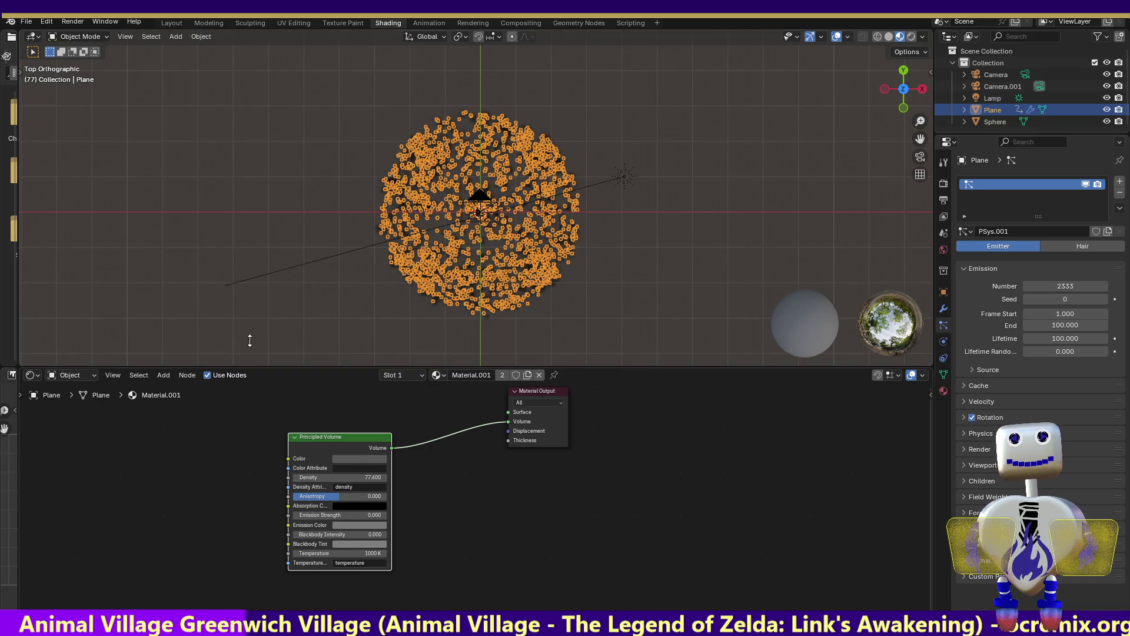
{"action": "left_click", "coordinate": [73, 22]}
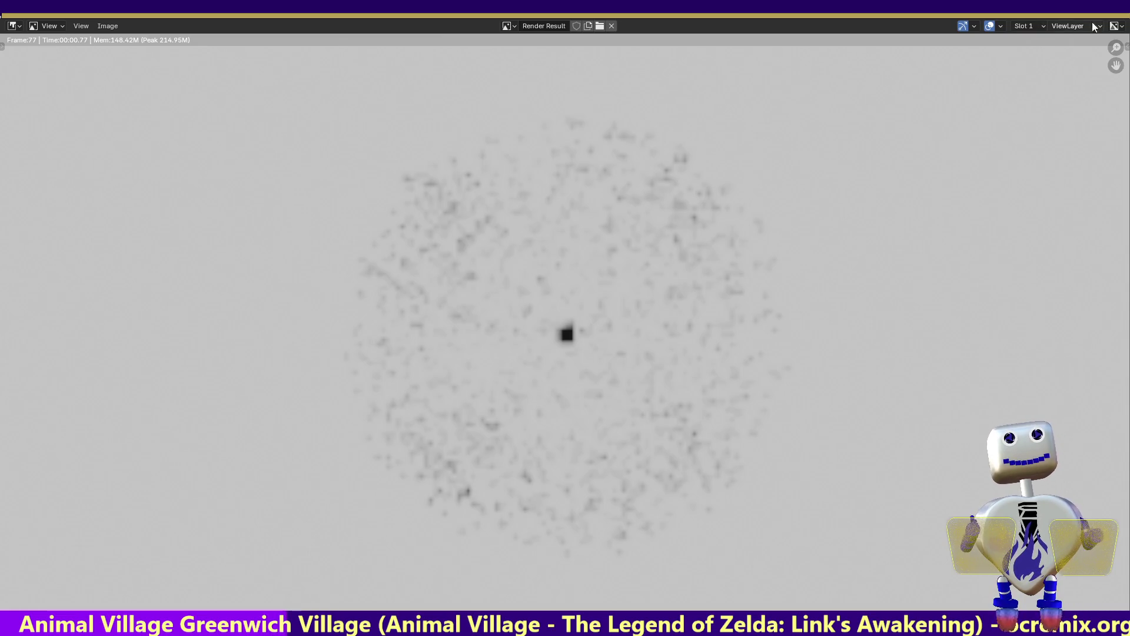
{"action": "key", "text": "Escape"}
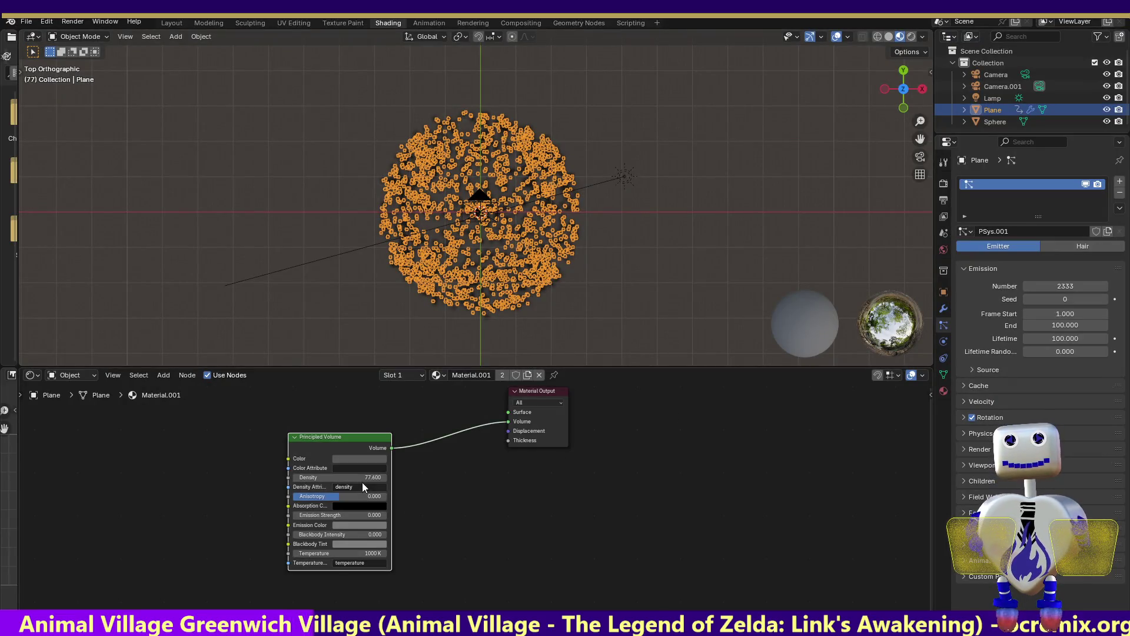
- Raise Density to 168.4 then 959.7 with test renders, then play in the Animation workspace
{"action": "left_click_drag", "start_coordinate": [355, 477], "coordinate": [423, 477]}
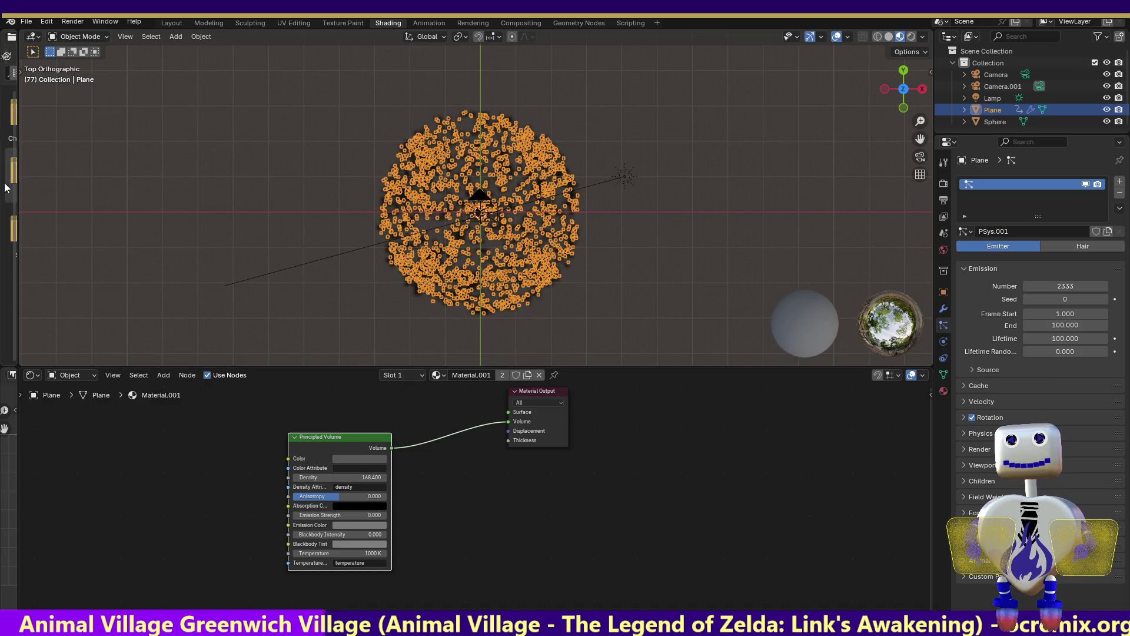
{"action": "left_click", "coordinate": [72, 23]}
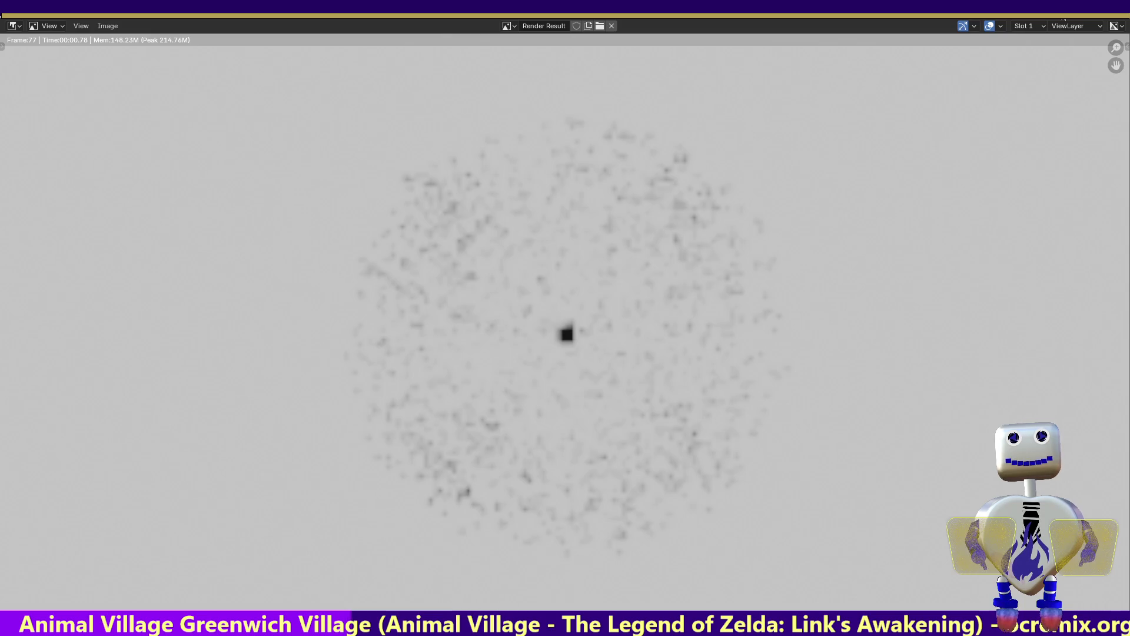
{"action": "key", "text": "Escape"}
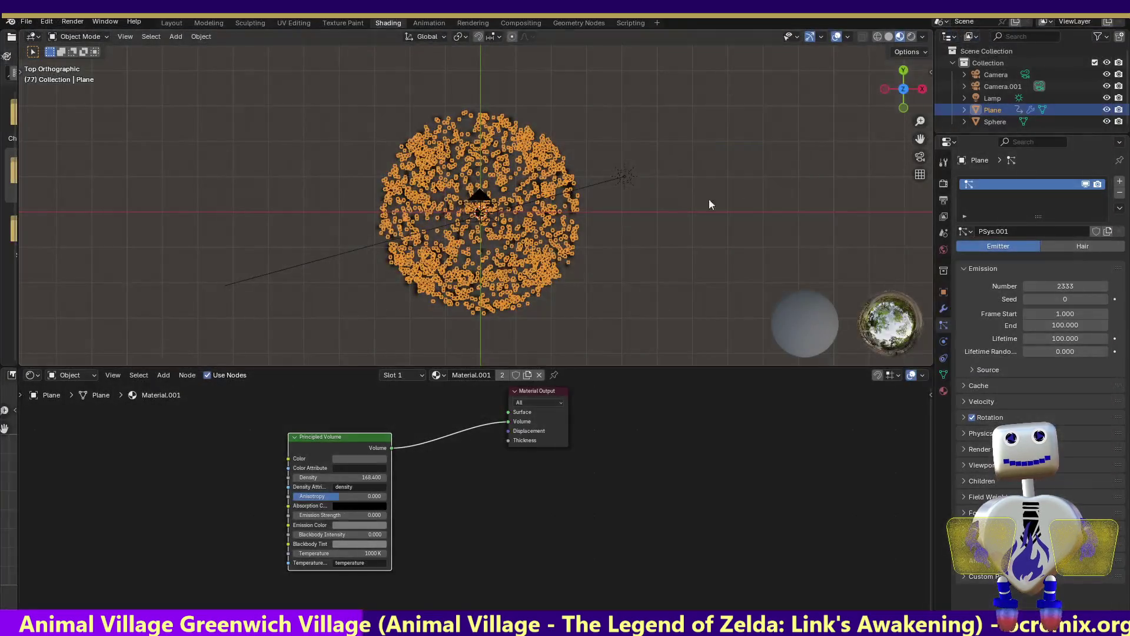
{"action": "mouse_move", "coordinate": [346, 477]}
{"action": "left_mouse_down"}
{"action": "mouse_move", "coordinate": [415, 477]}
{"action": "mouse_move", "coordinate": [376, 477]}
{"action": "left_mouse_up"}
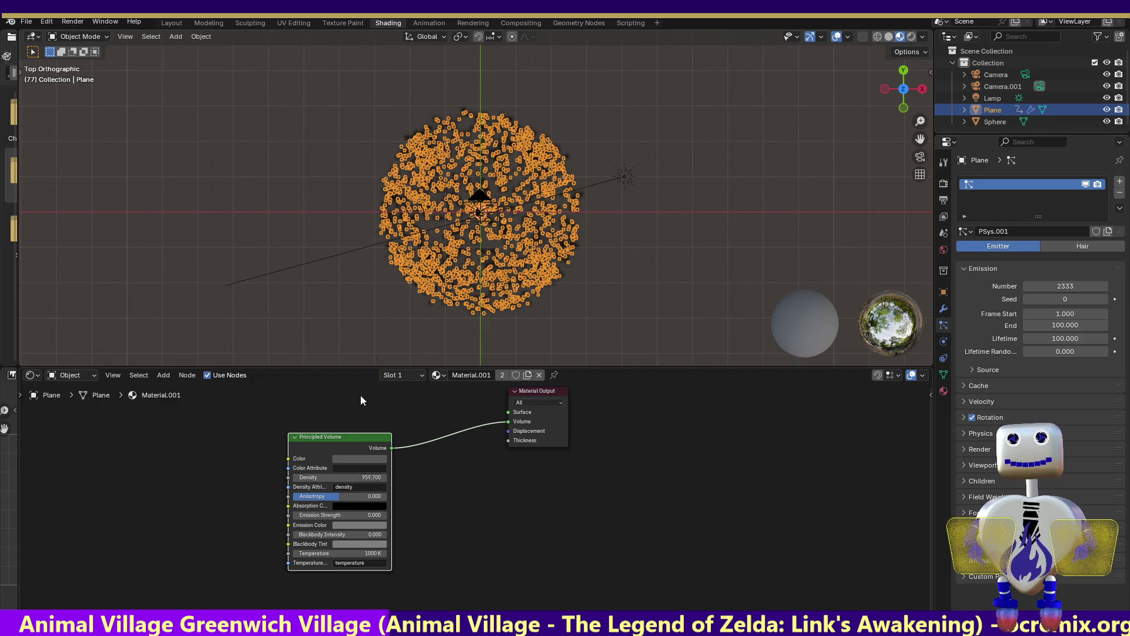
{"action": "left_click", "coordinate": [73, 22]}
{"action": "left_click", "coordinate": [98, 34]}
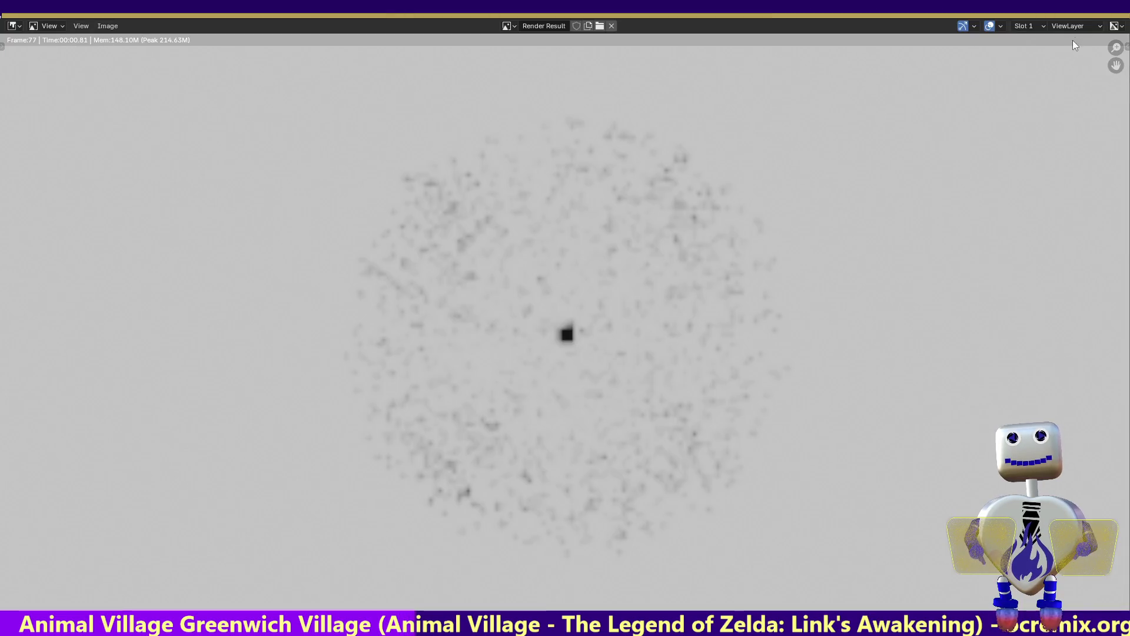
{"action": "key", "text": "Escape"}
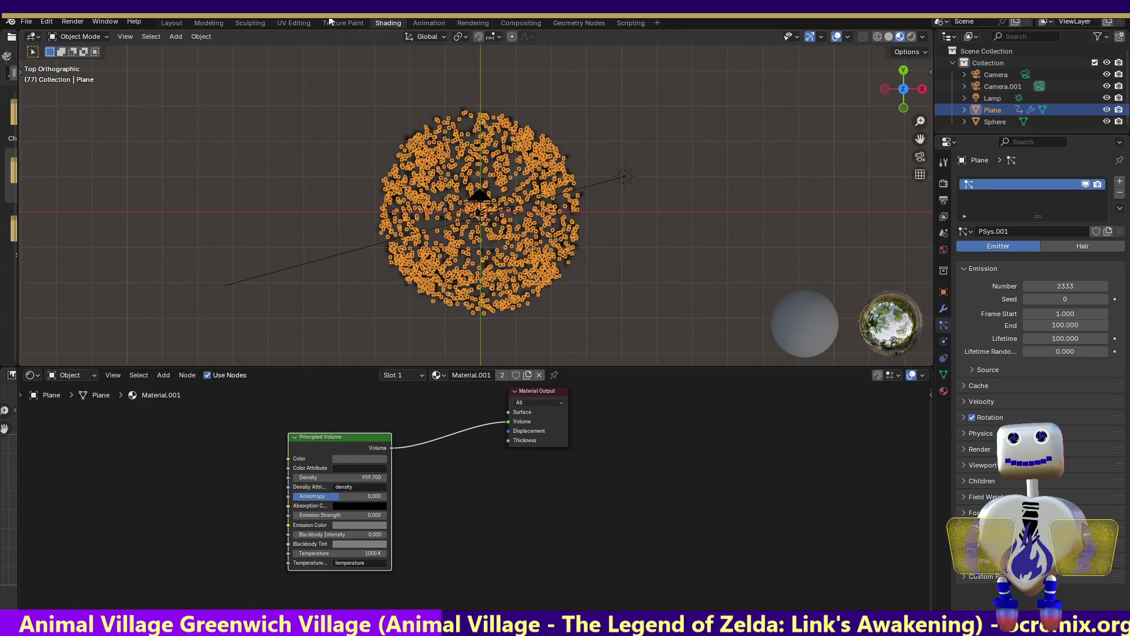
{"action": "left_click", "coordinate": [429, 23]}
{"action": "key", "text": "space"}
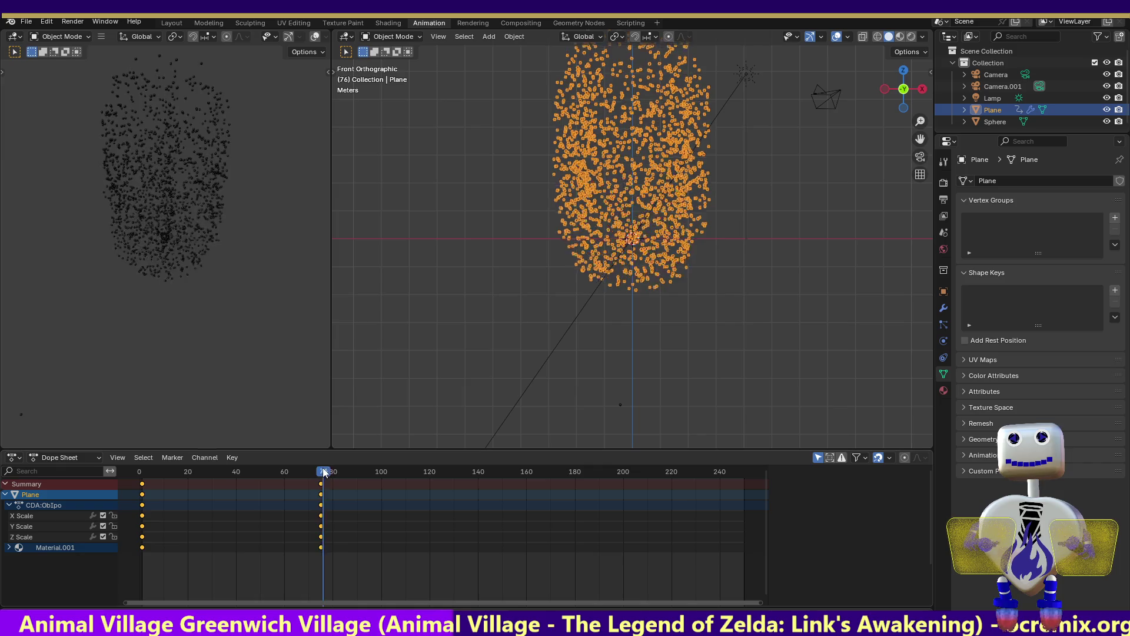
- Render a test of frame 43, then show the World settings and the Plane's Material.001
{"action": "left_click", "coordinate": [72, 22]}
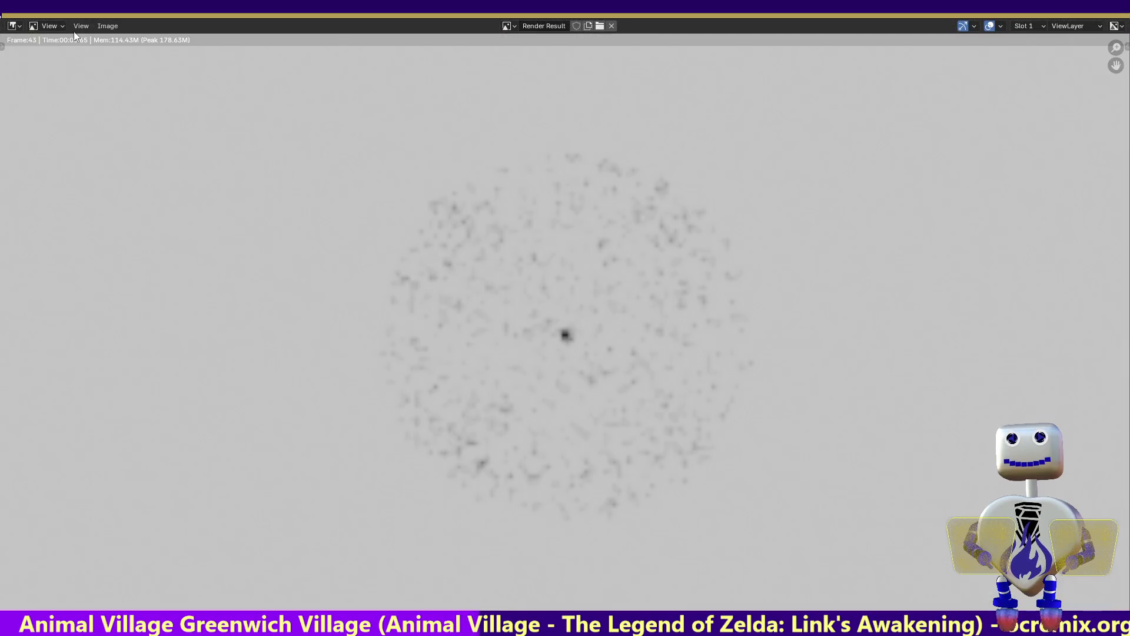
{"action": "key", "text": "Escape"}
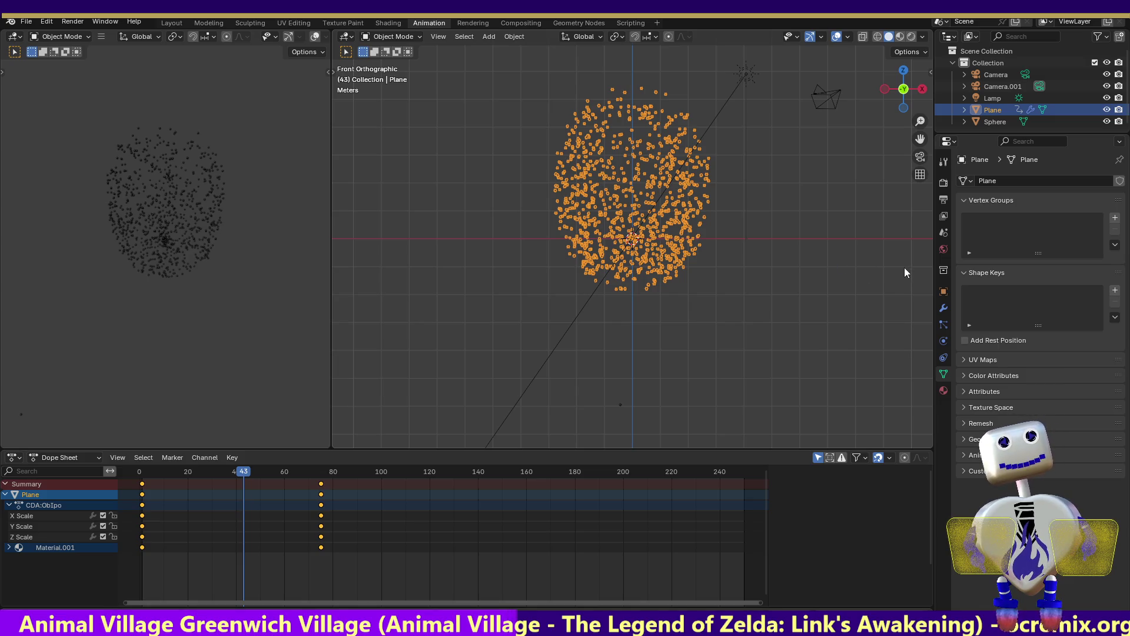
{"action": "left_click", "coordinate": [943, 250]}
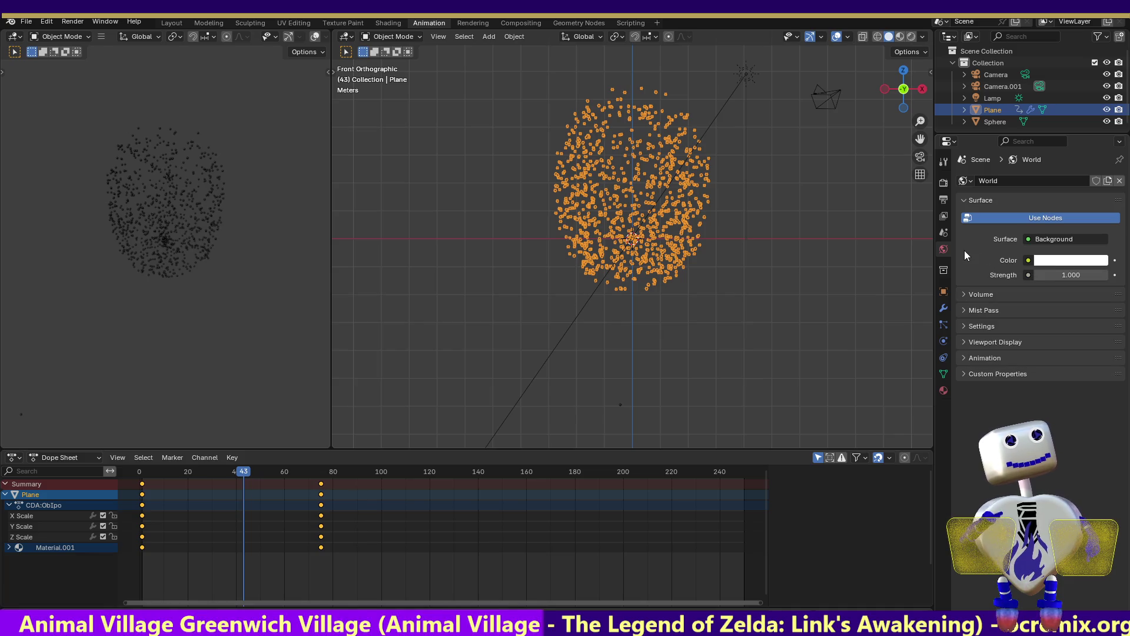
{"action": "left_click", "coordinate": [943, 391]}
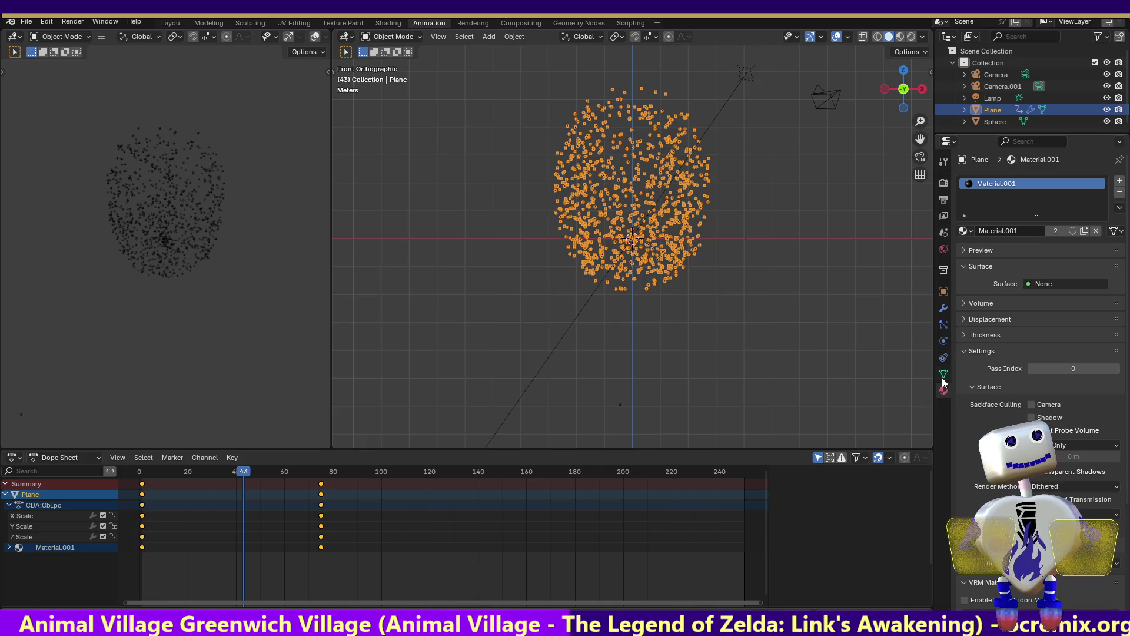
- Test other particle Seed values on the emitter and leave the seed at 0
{"action": "left_click", "coordinate": [943, 340]}
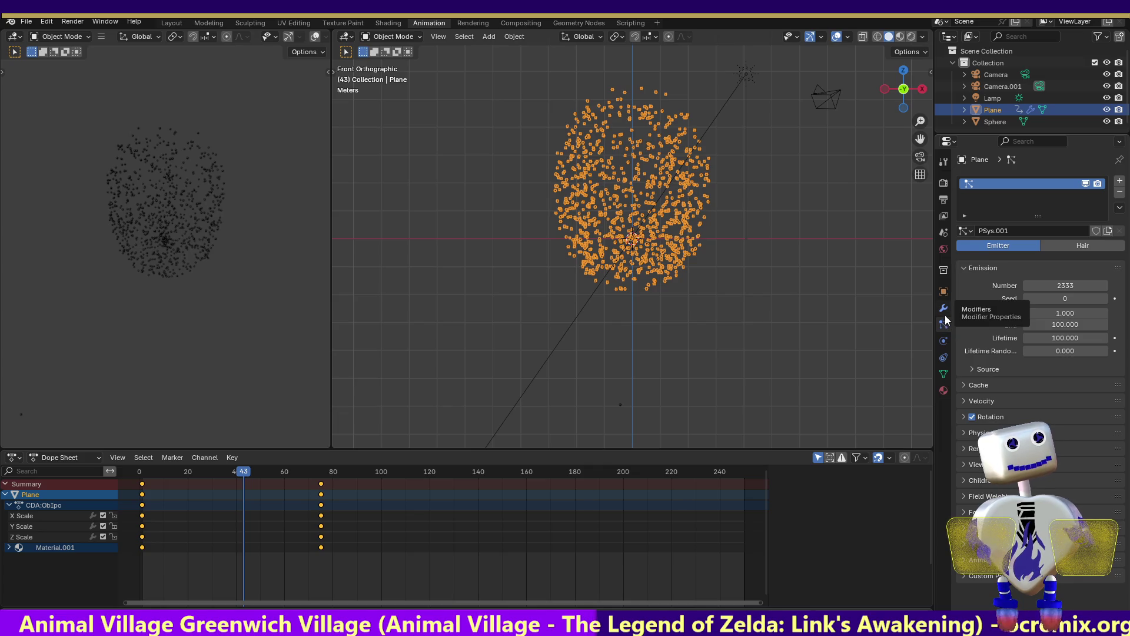
{"action": "left_click", "coordinate": [945, 314]}
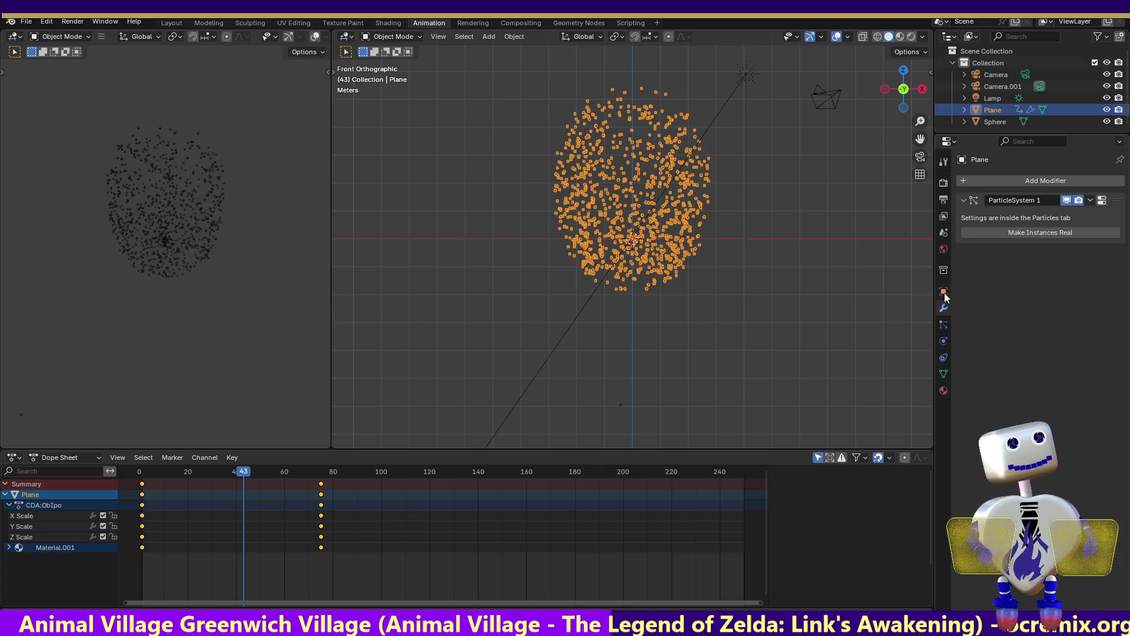
{"action": "left_click", "coordinate": [941, 324]}
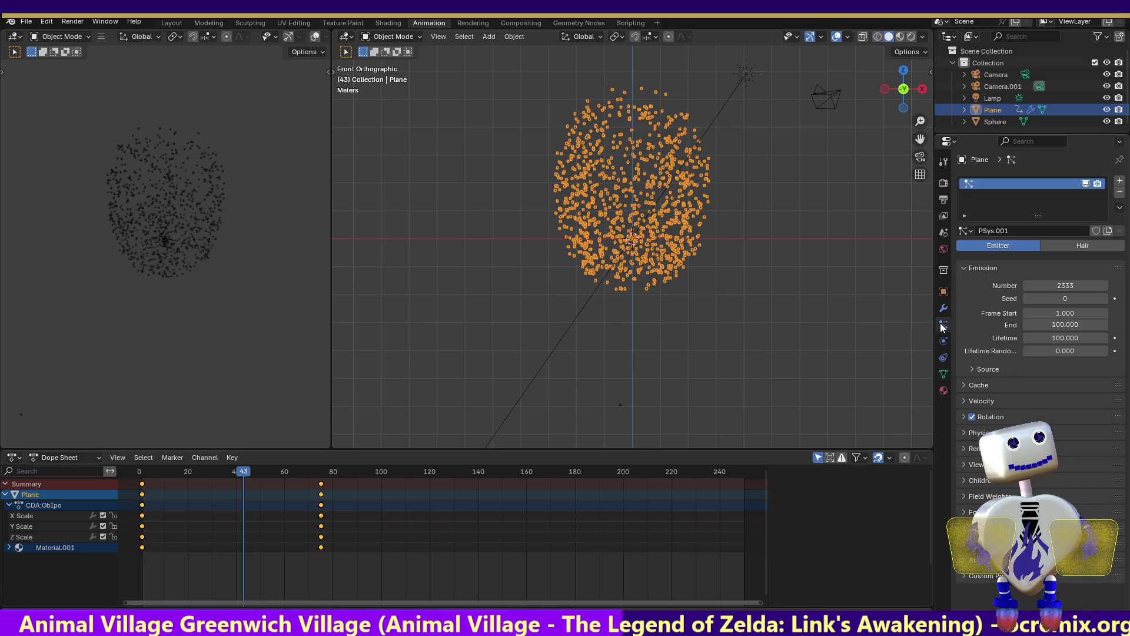
{"action": "left_click_drag", "start_coordinate": [1066, 299], "coordinate": [1094, 299]}
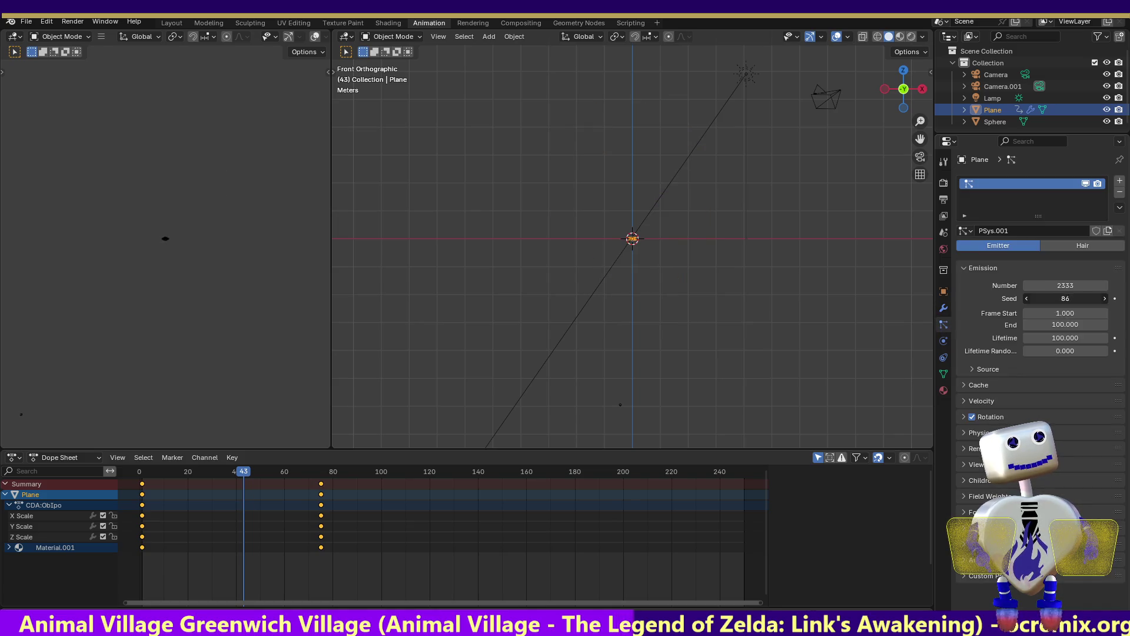
- Scrub the Dope Sheet to watch the cloud grow and stop at frame 75
{"action": "left_click_drag", "start_coordinate": [259, 478], "coordinate": [374, 476]}
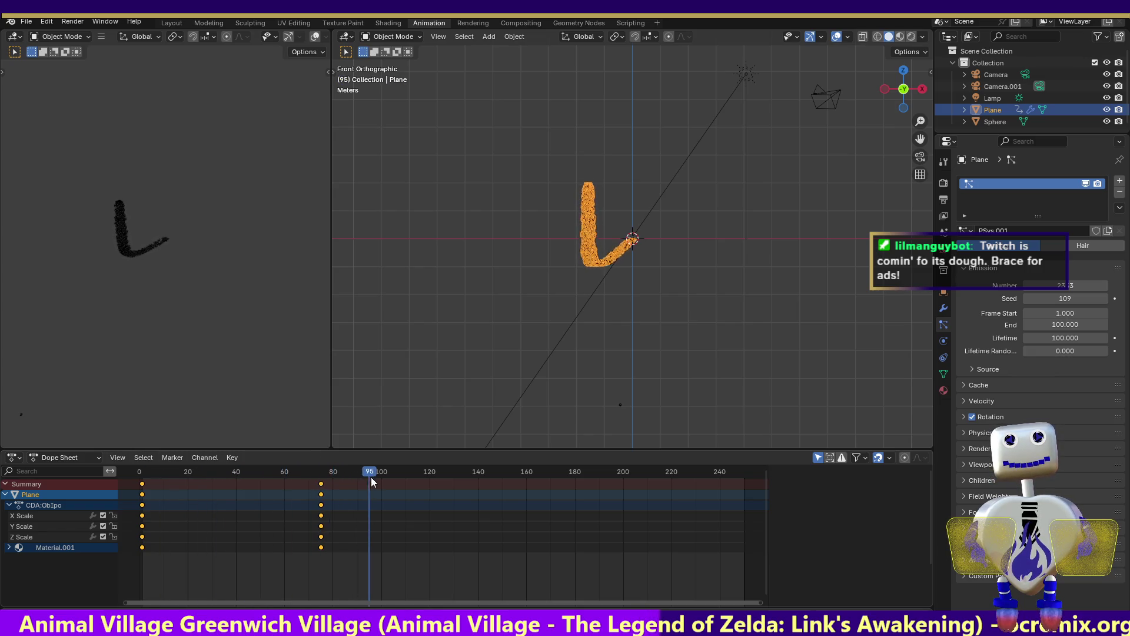
{"action": "key", "text": "Escape"}
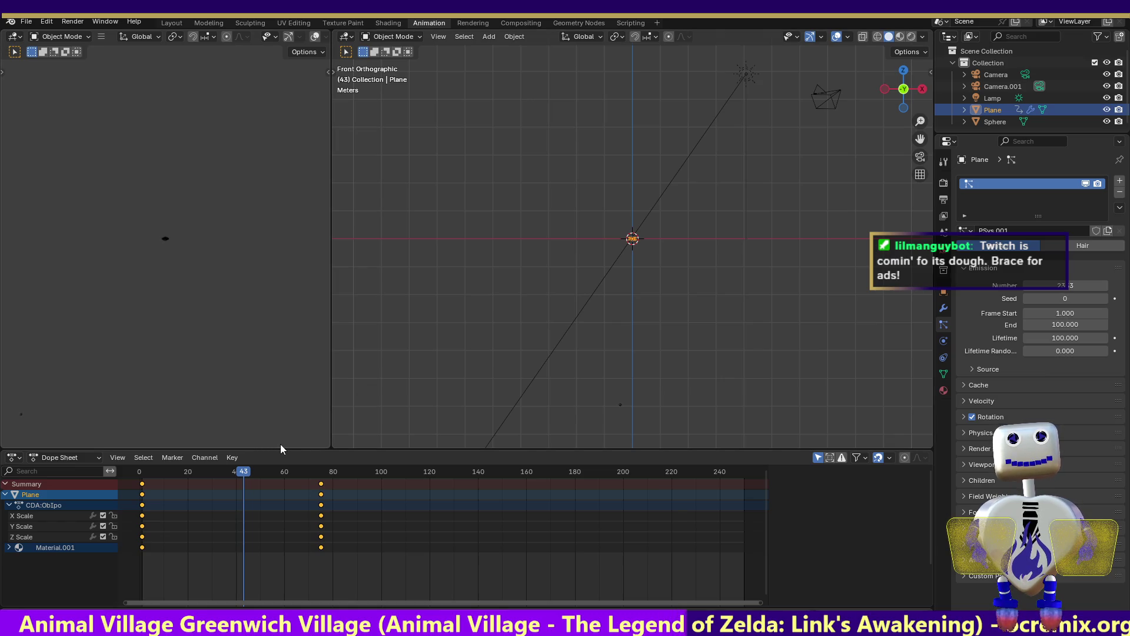
{"action": "left_click", "coordinate": [240, 473]}
{"action": "mouse_move", "coordinate": [239, 473]}
{"action": "left_mouse_down"}
{"action": "mouse_move", "coordinate": [354, 475]}
{"action": "mouse_move", "coordinate": [305, 477]}
{"action": "mouse_move", "coordinate": [321, 477]}
{"action": "left_mouse_up"}
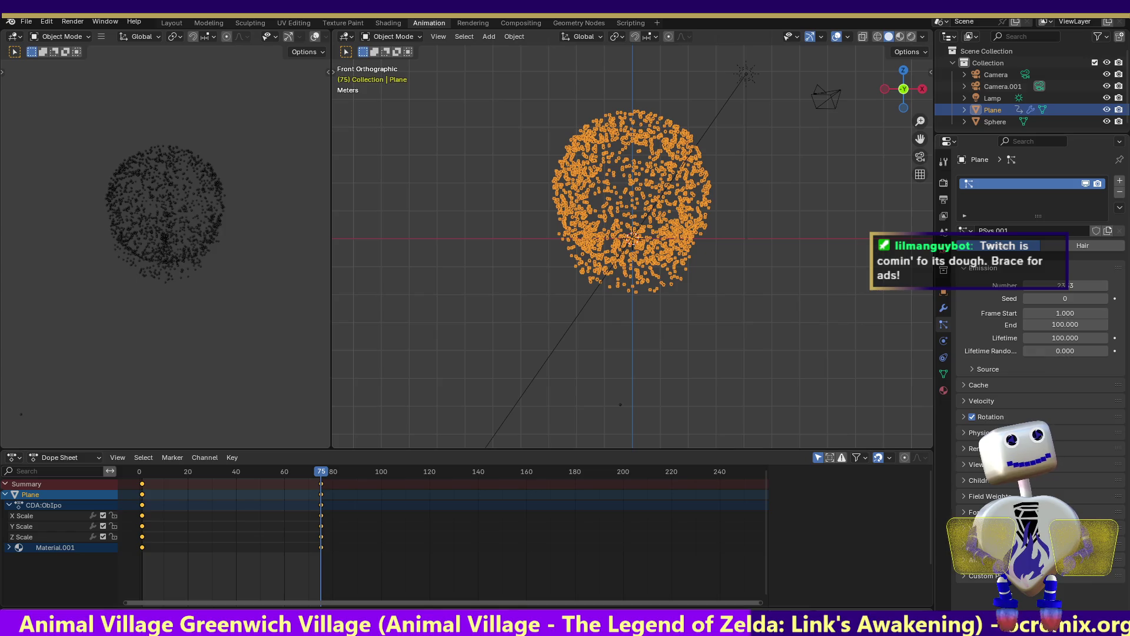
- Review the Film and View Layer settings, then show the Output format at 1920×1080, frames 1–75
{"action": "left_click", "coordinate": [946, 196]}
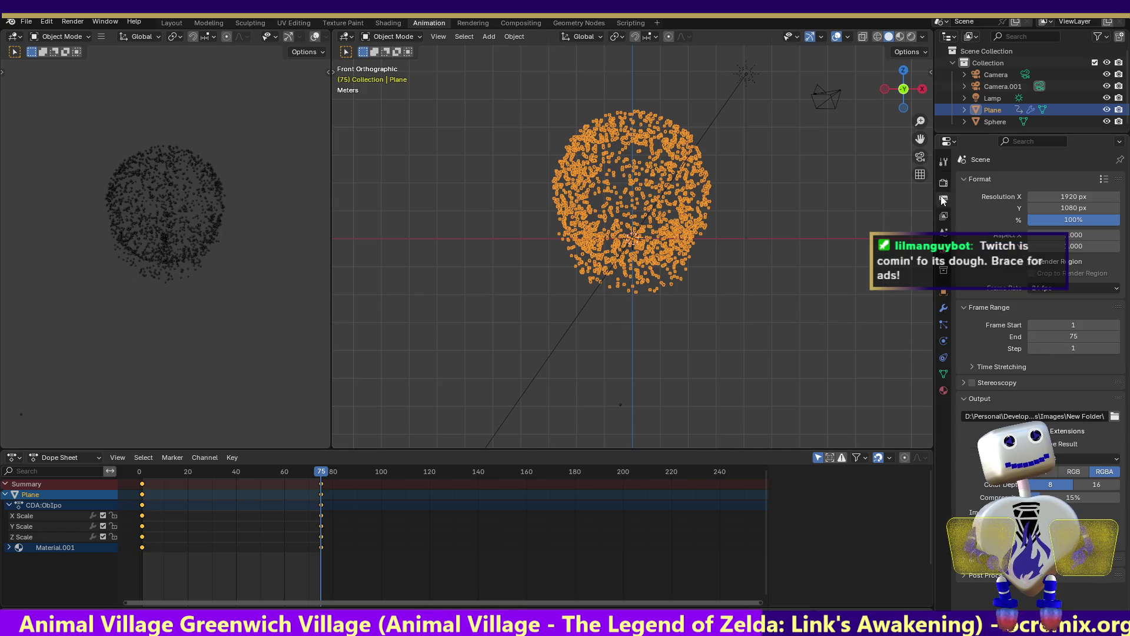
{"action": "left_click", "coordinate": [963, 456]}
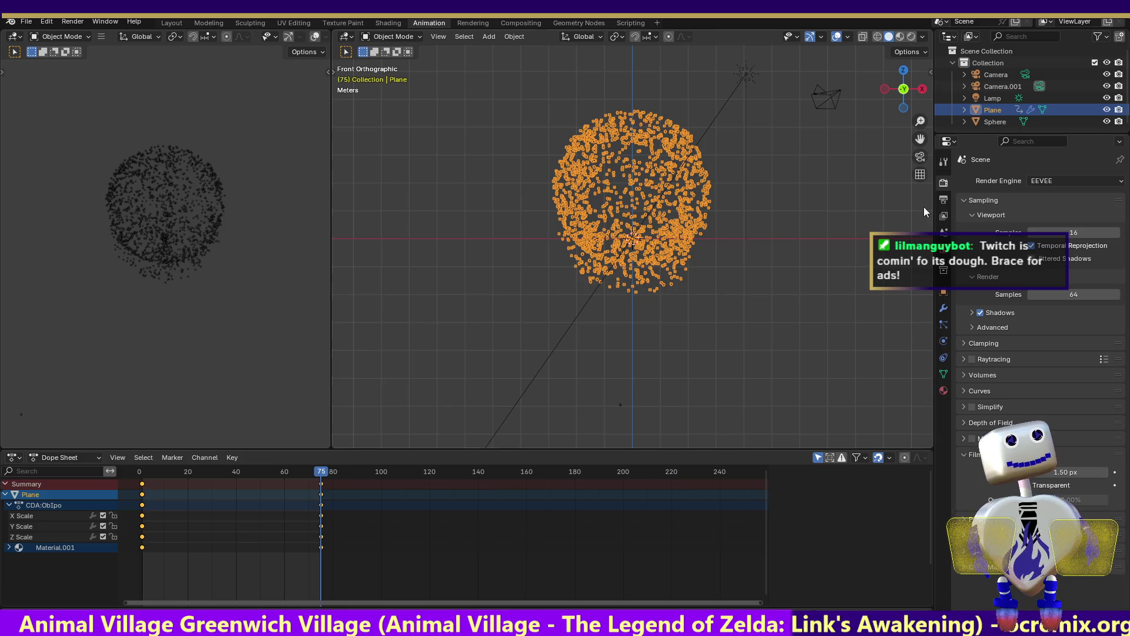
{"action": "left_click", "coordinate": [943, 216]}
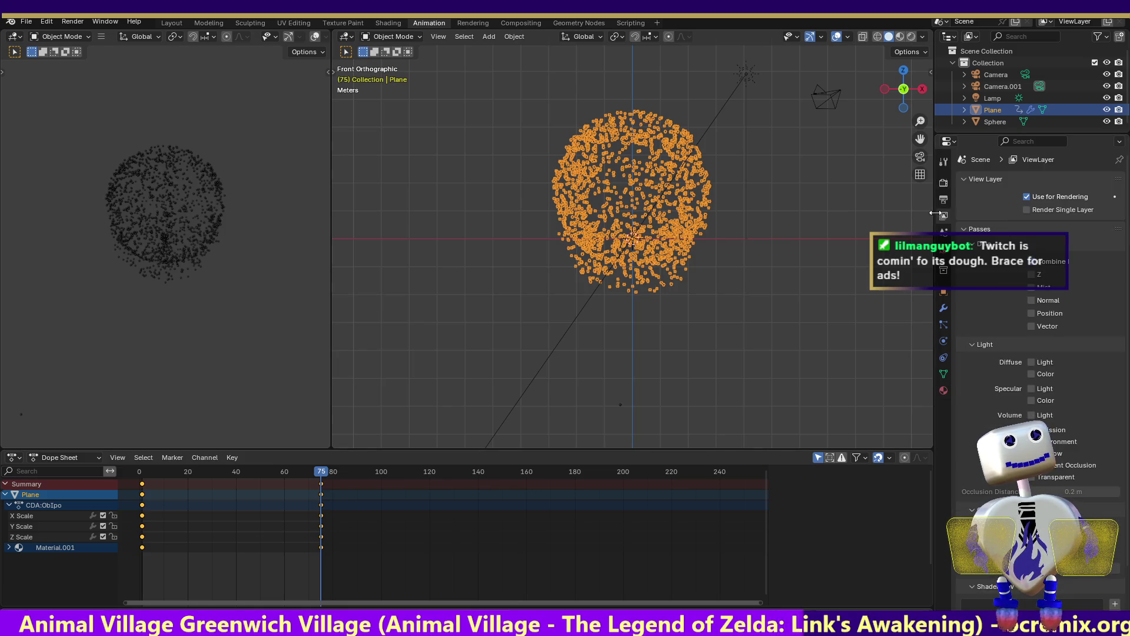
{"action": "left_click", "coordinate": [943, 198]}
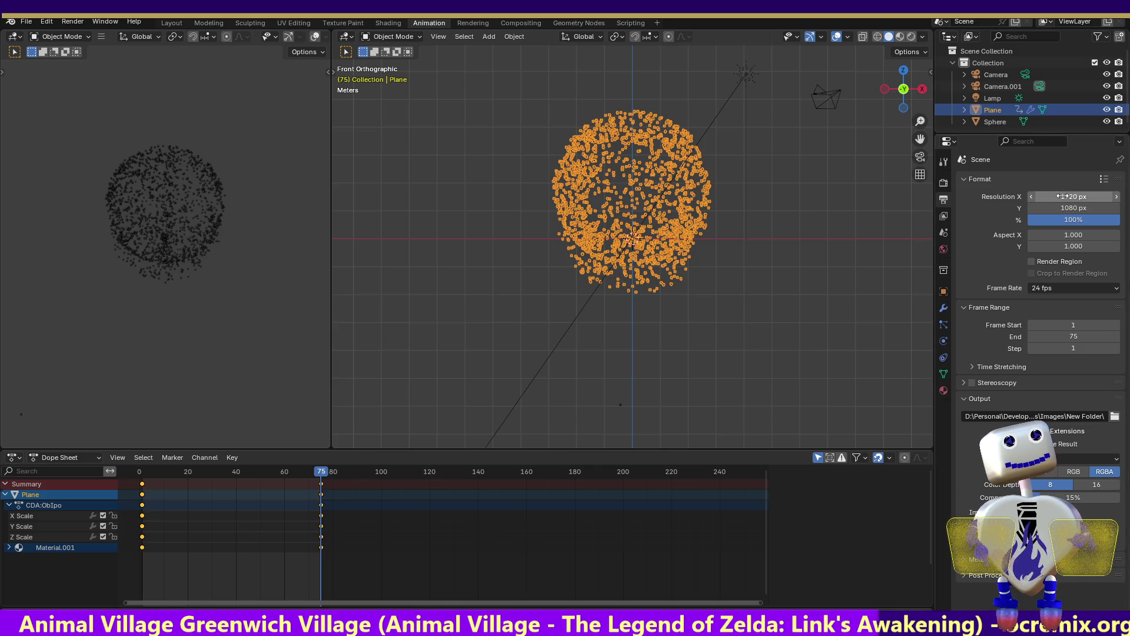
- Set the output resolution to 240 × 135 px
{"action": "left_click", "coordinate": [1060, 194]}
{"action": "type", "text": "40"}
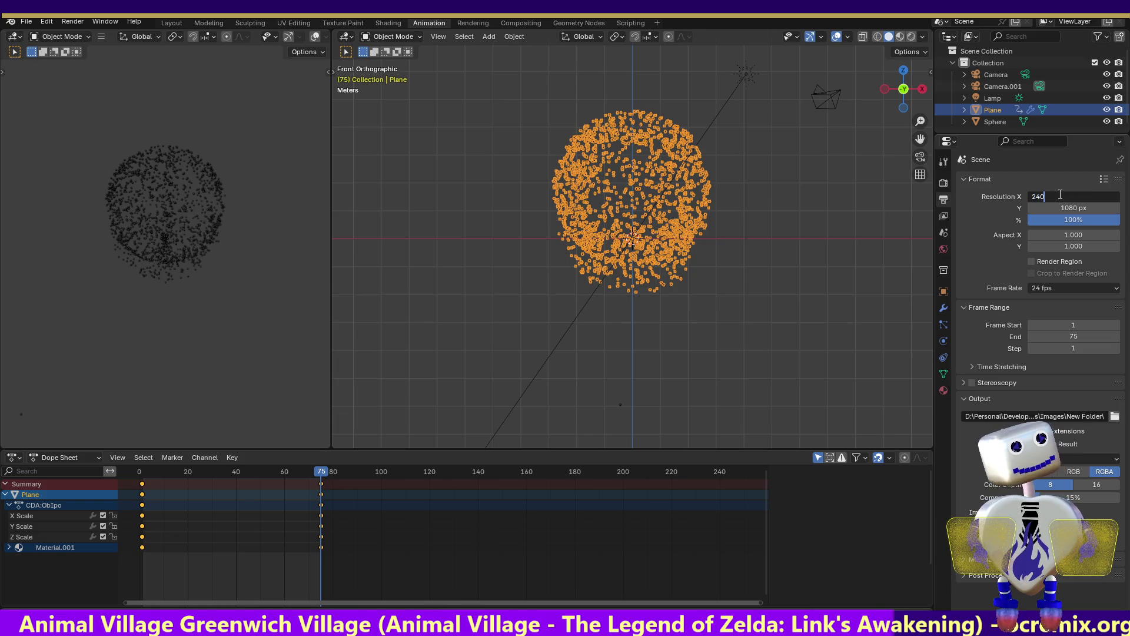
{"action": "key", "text": "Tab"}
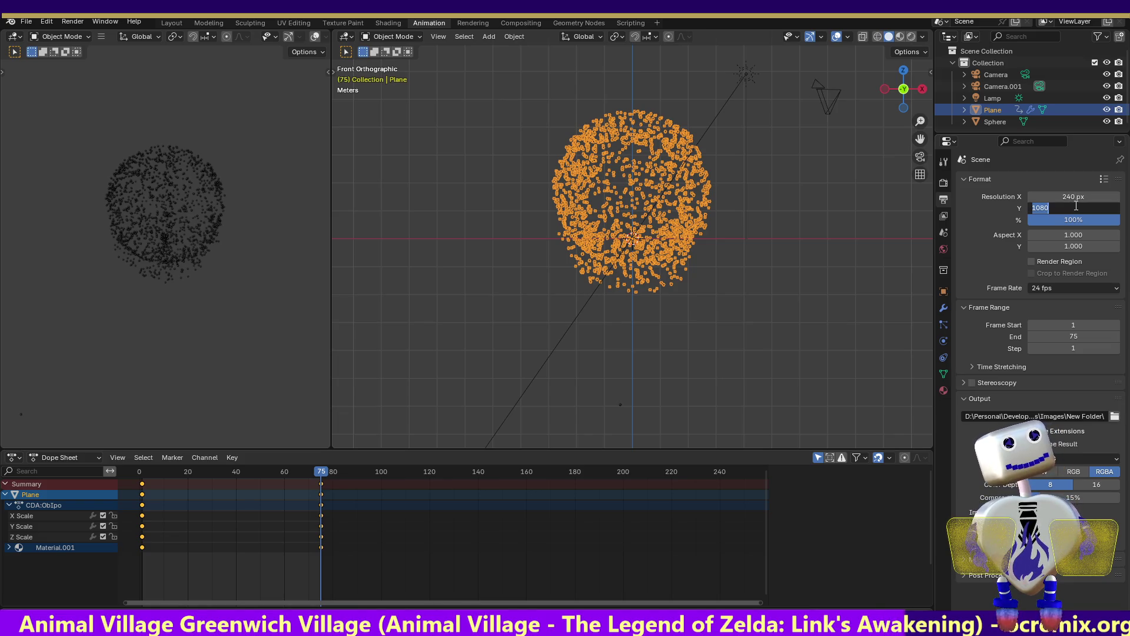
{"action": "type", "text": "135"}
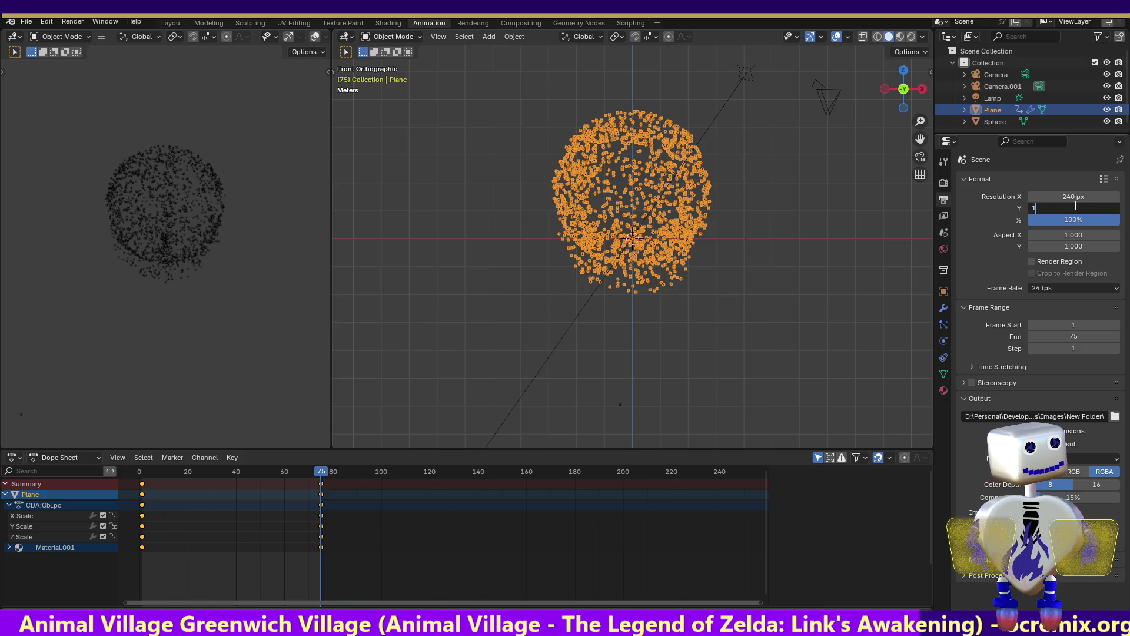
{"action": "key", "text": "Return"}
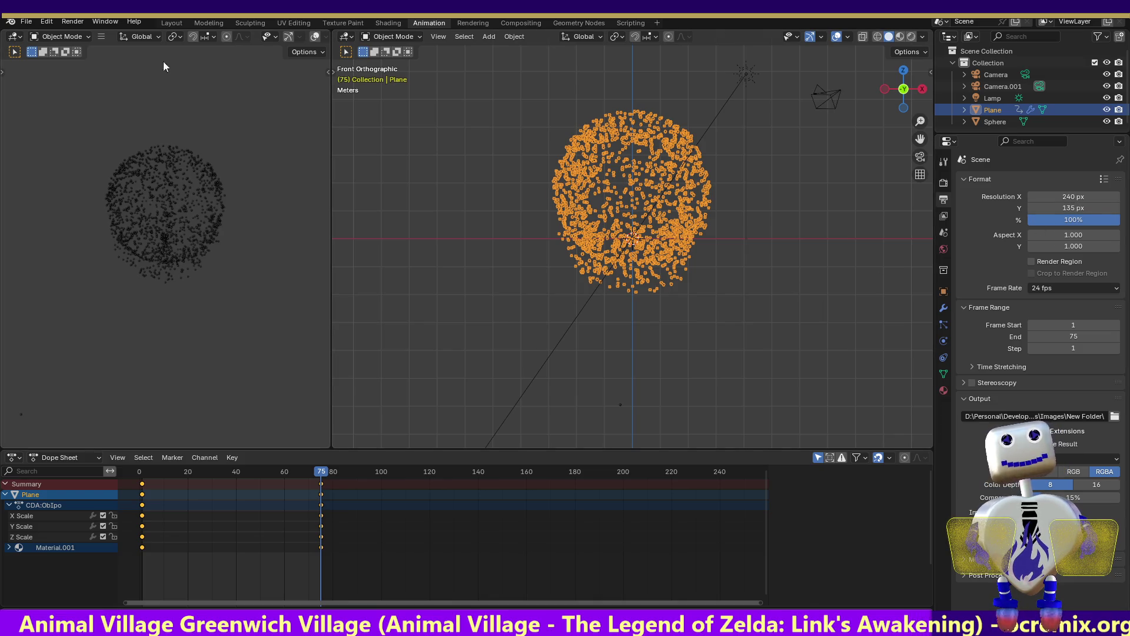
{"action": "left_click", "coordinate": [73, 19]}
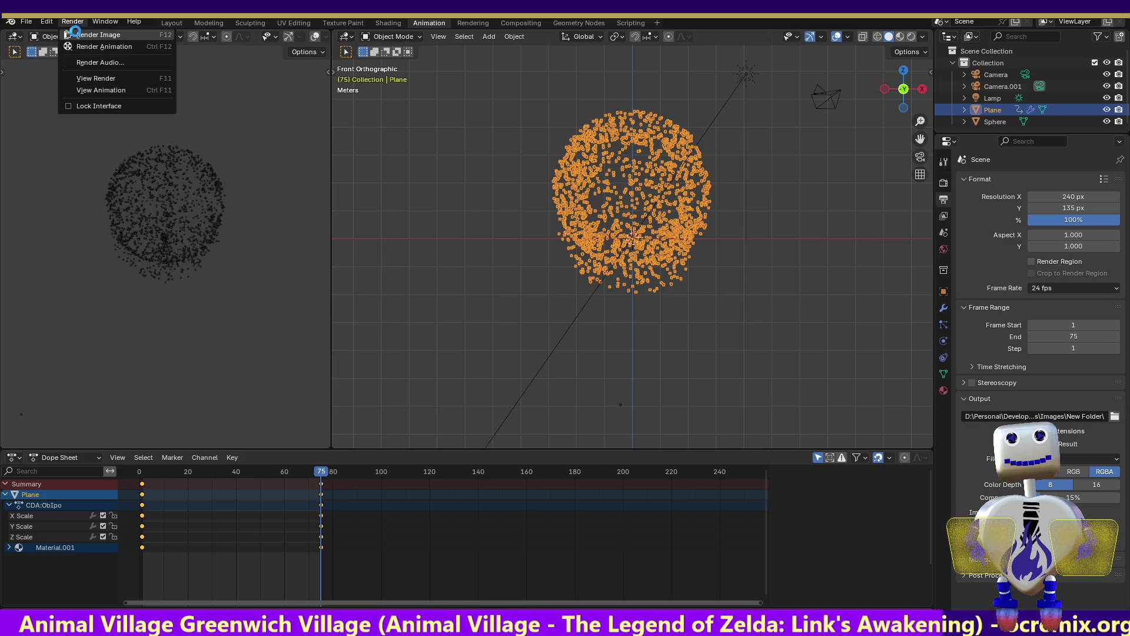
- Render a test still, then render the full animation frames 1–75 and switch to the browser
{"action": "left_click", "coordinate": [76, 31]}
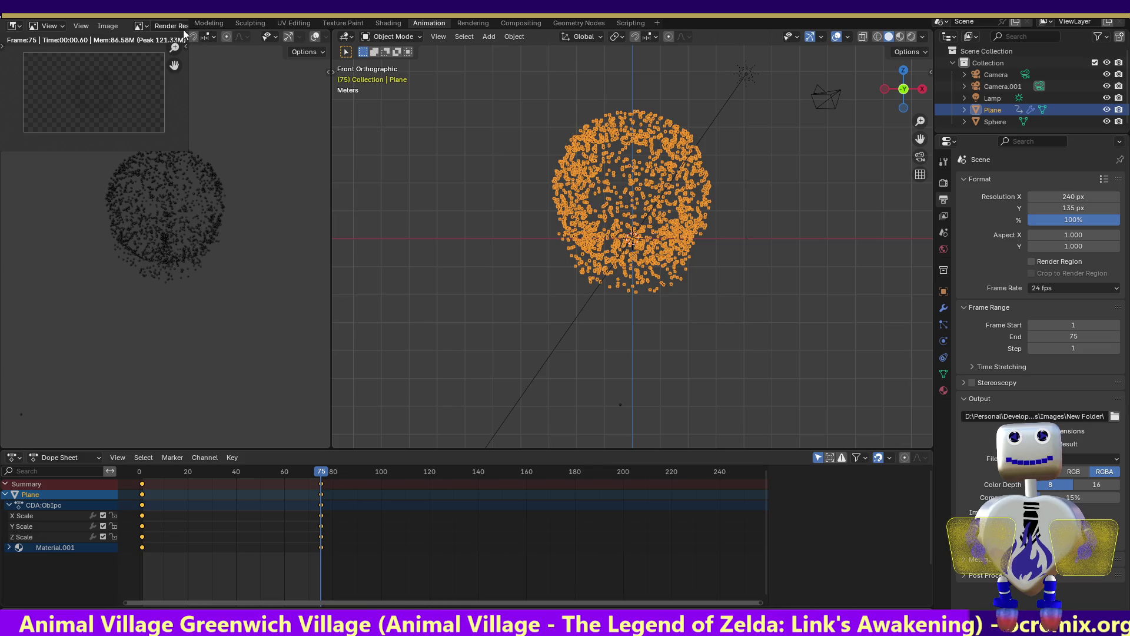
{"action": "key", "text": "Escape"}
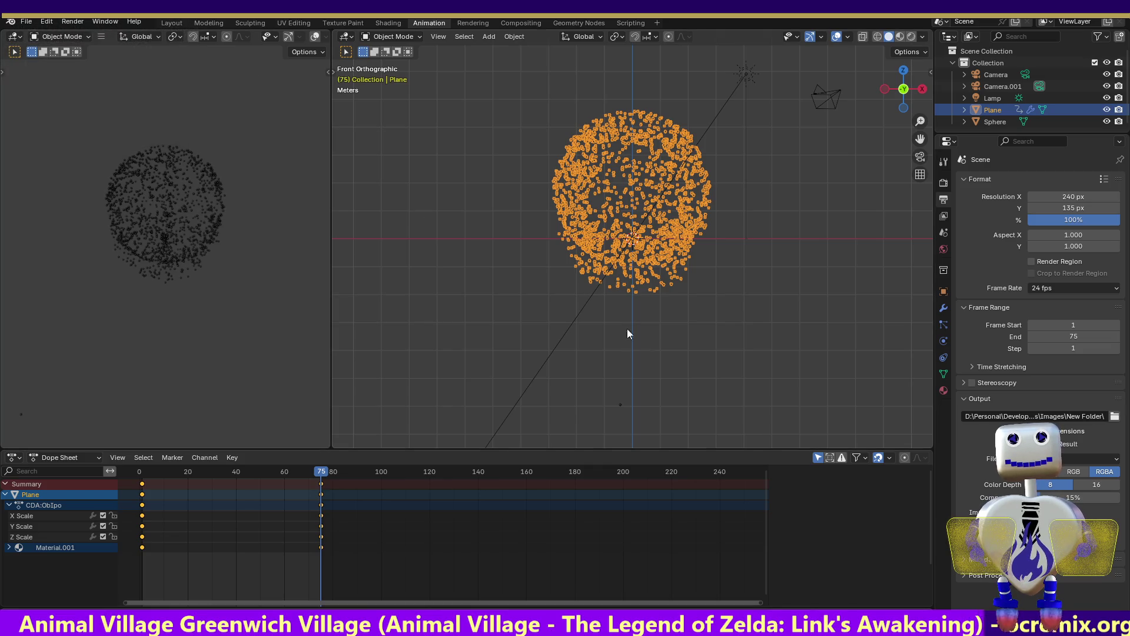
{"action": "left_click", "coordinate": [73, 22]}
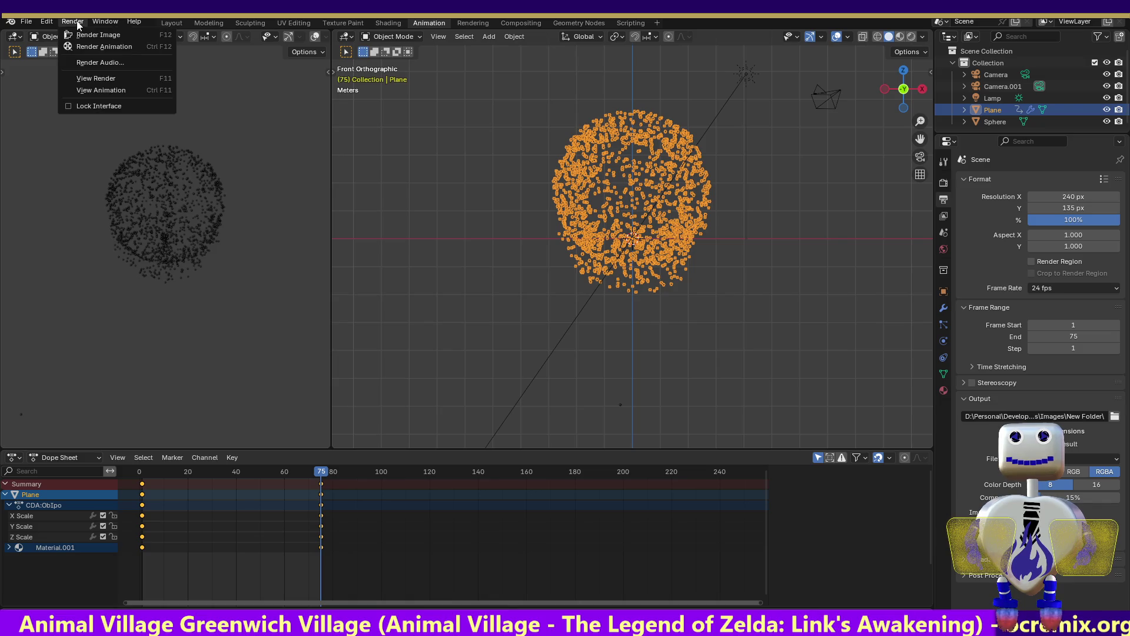
{"action": "left_click", "coordinate": [90, 49]}
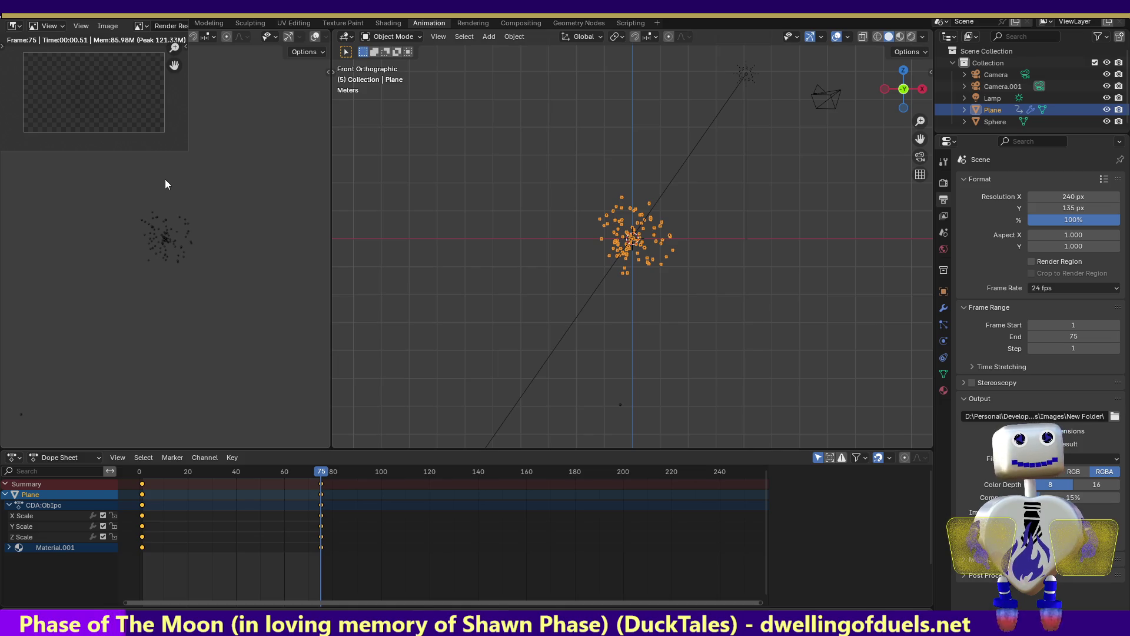
{"action": "key", "text": "alt+Tab"}
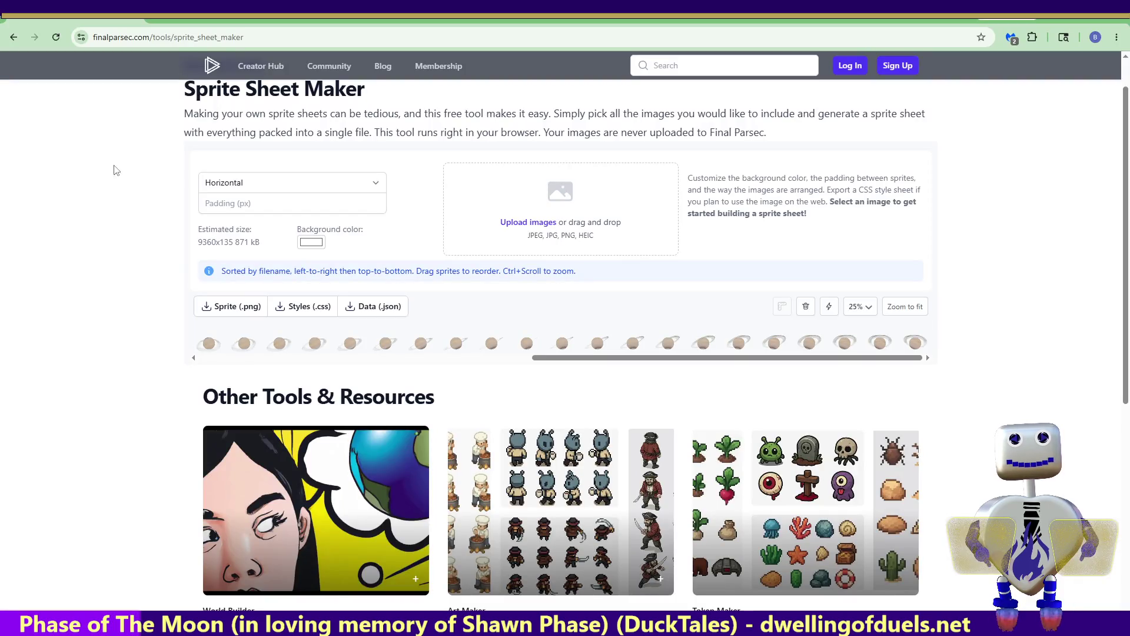
- Reload the Sprite Sheet Maker, choose the Horizontal layout and upload the rendered PNG frames
{"action": "left_click", "coordinate": [61, 41]}
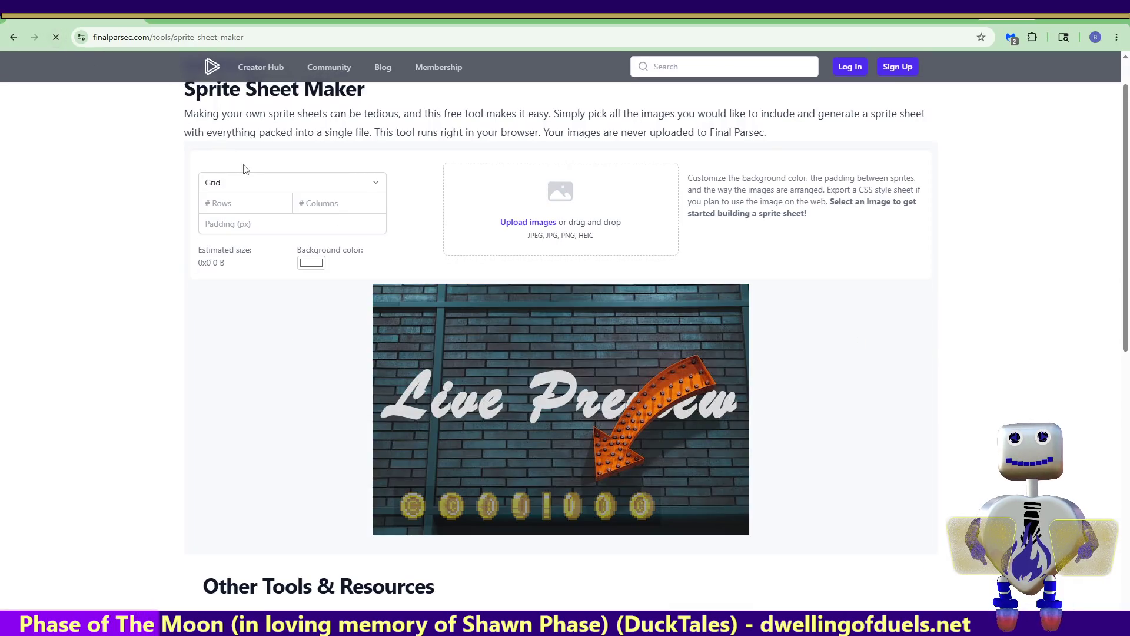
{"action": "left_click", "coordinate": [261, 183]}
{"action": "left_click", "coordinate": [275, 218]}
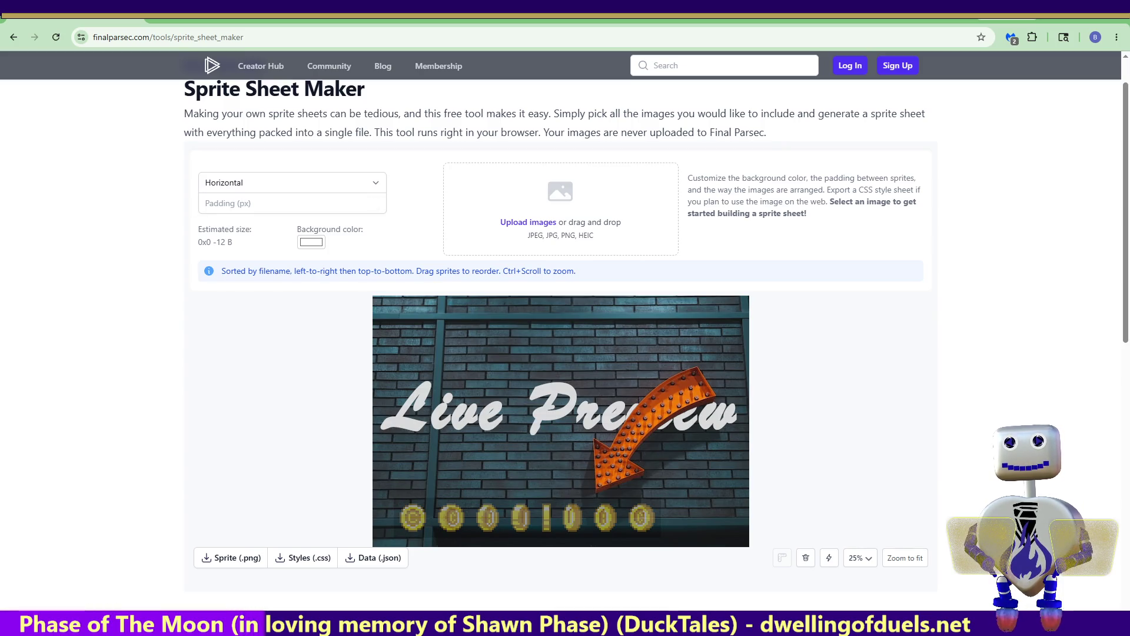
{"action": "left_click_drag", "start_coordinate": [328, 202], "coordinate": [495, 234]}
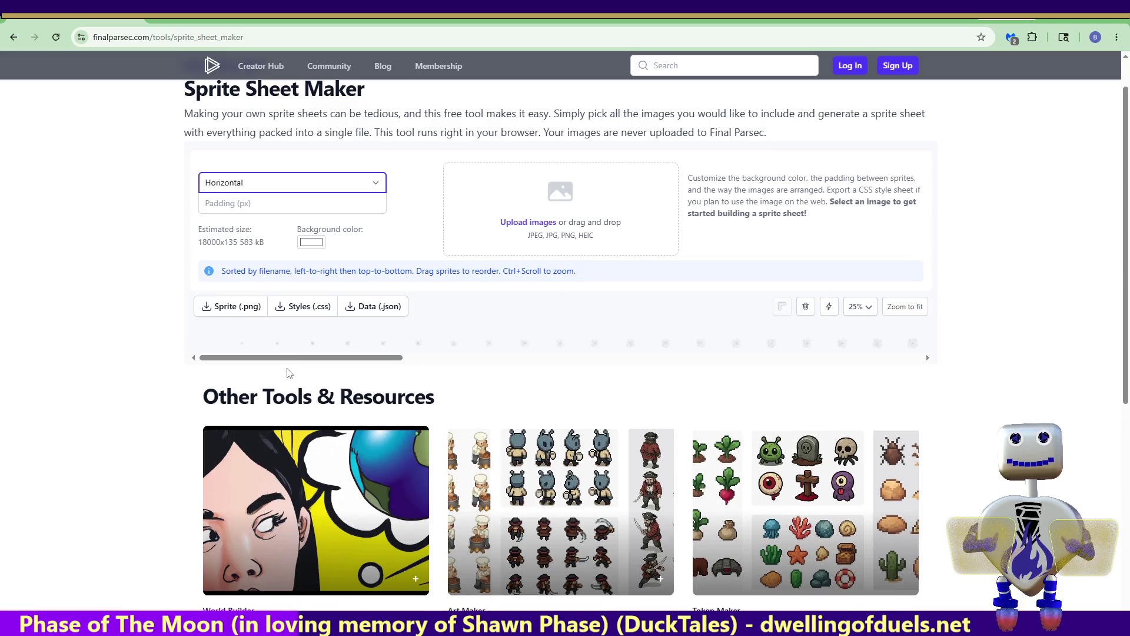
{"action": "mouse_move", "coordinate": [293, 357]}
{"action": "left_mouse_down"}
{"action": "mouse_move", "coordinate": [435, 378]}
{"action": "mouse_move", "coordinate": [713, 381]}
{"action": "left_mouse_up"}
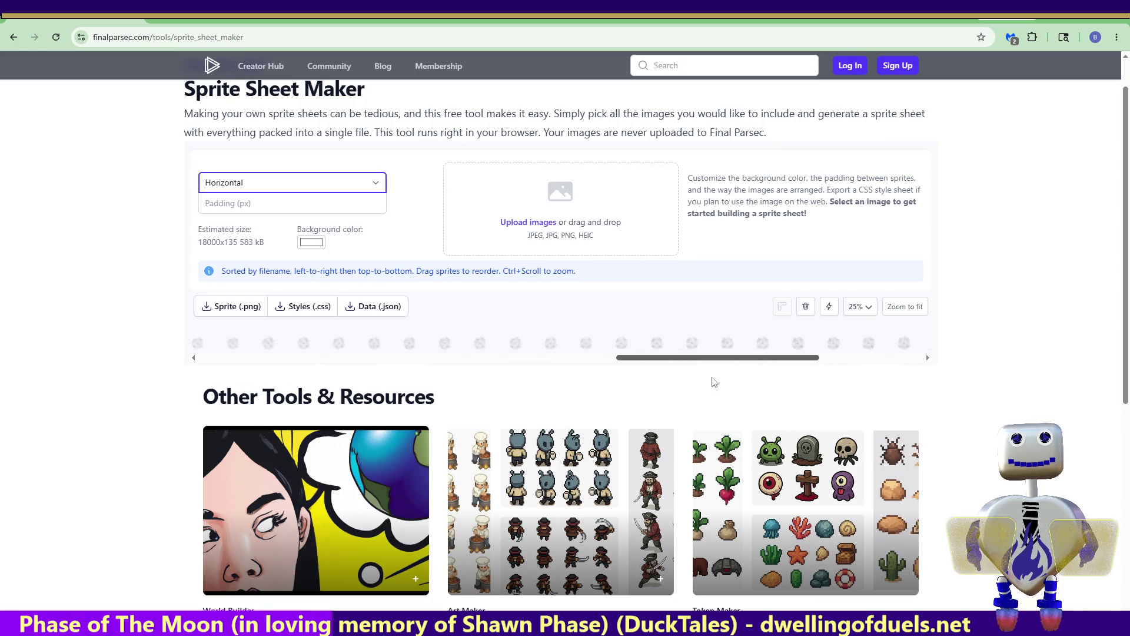
{"action": "left_click_drag", "start_coordinate": [714, 382], "coordinate": [861, 389]}
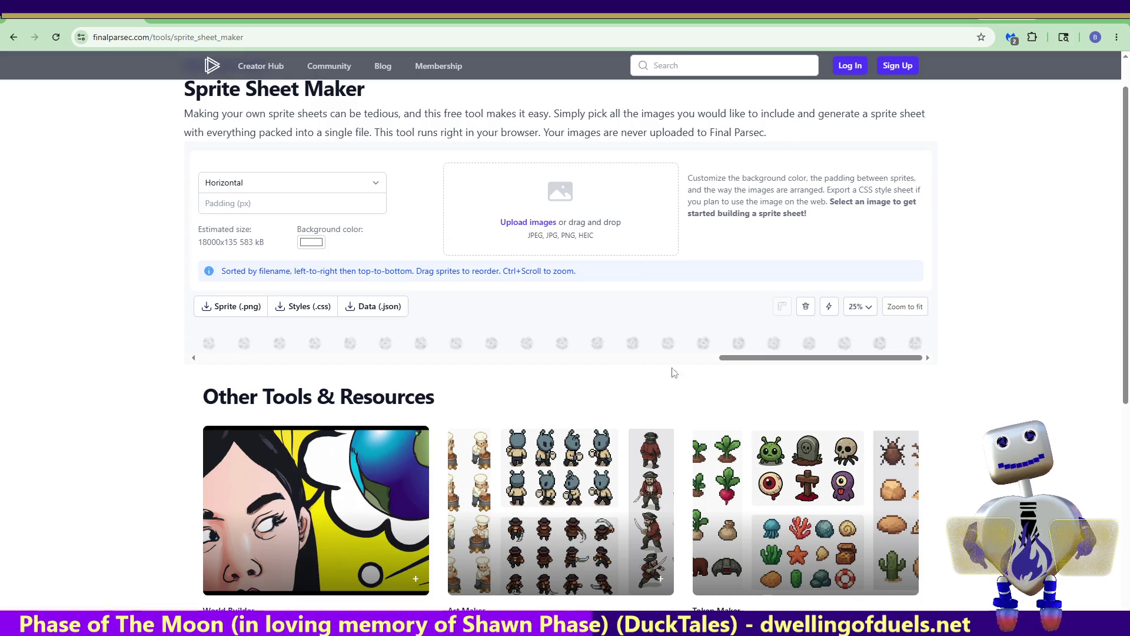
- Download the 18000×135 strip as sprite_sheet.png and return to Blender
{"action": "left_click", "coordinate": [242, 311]}
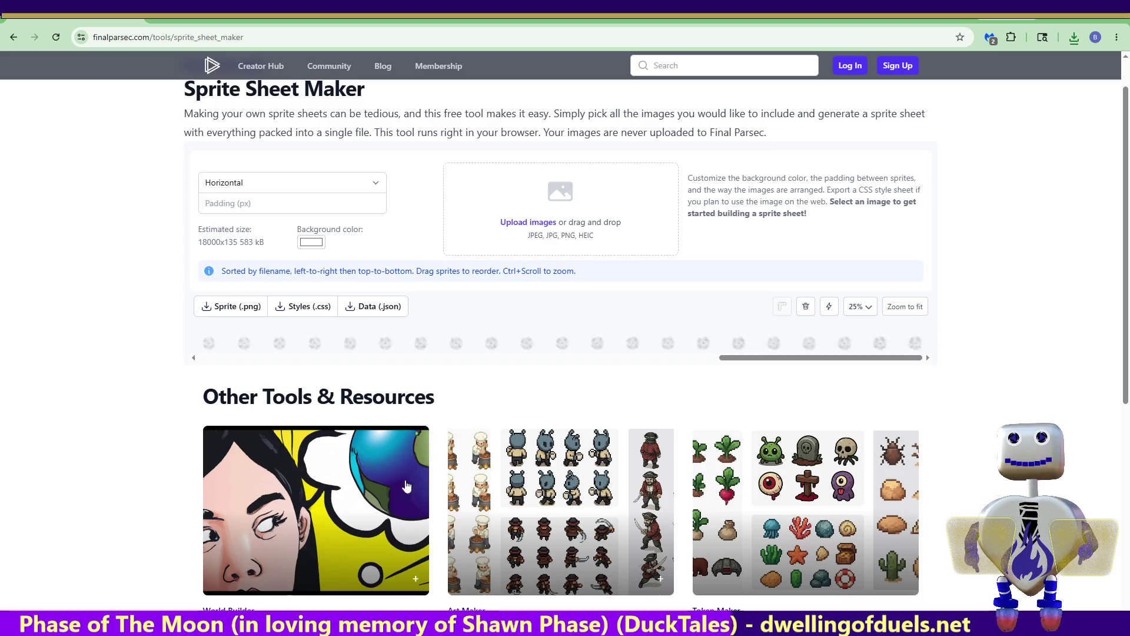
{"action": "left_click", "coordinate": [1065, 24]}
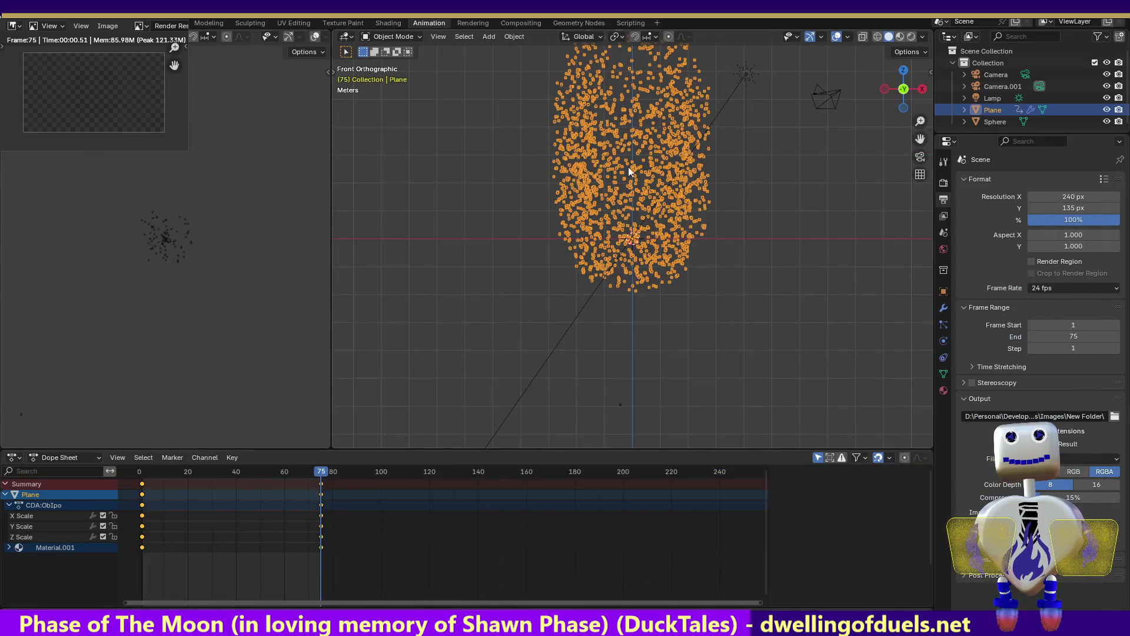
- Close the render result, scrub to frame 89 and bring up the Apply transforms menu
{"action": "left_click_drag", "start_coordinate": [321, 472], "coordinate": [180, 474]}
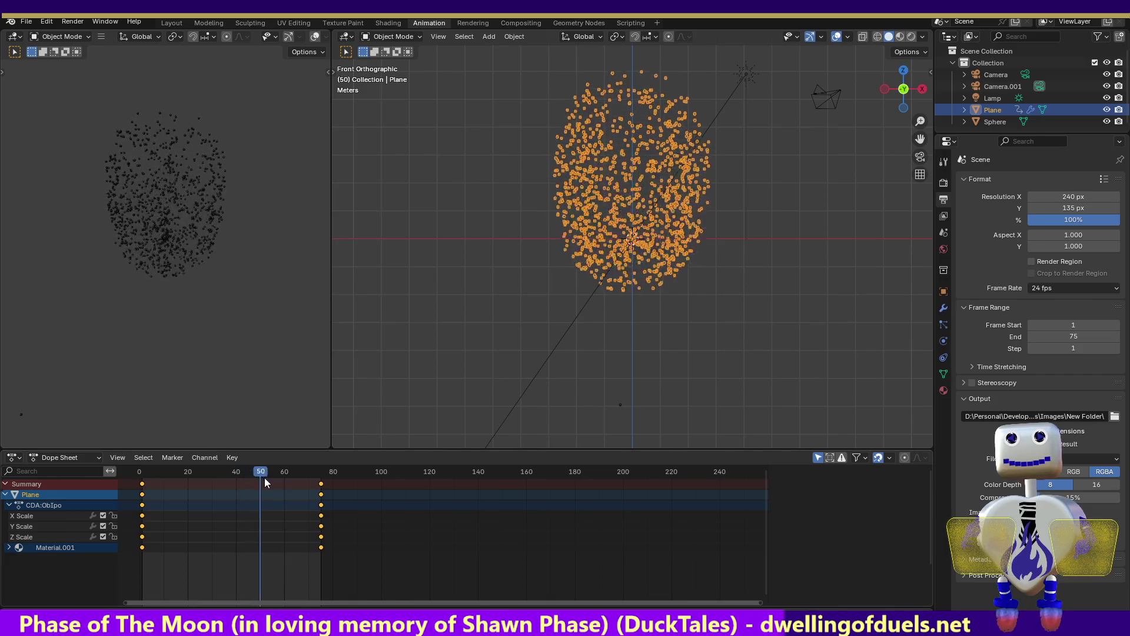
{"action": "left_click_drag", "start_coordinate": [180, 474], "coordinate": [355, 495]}
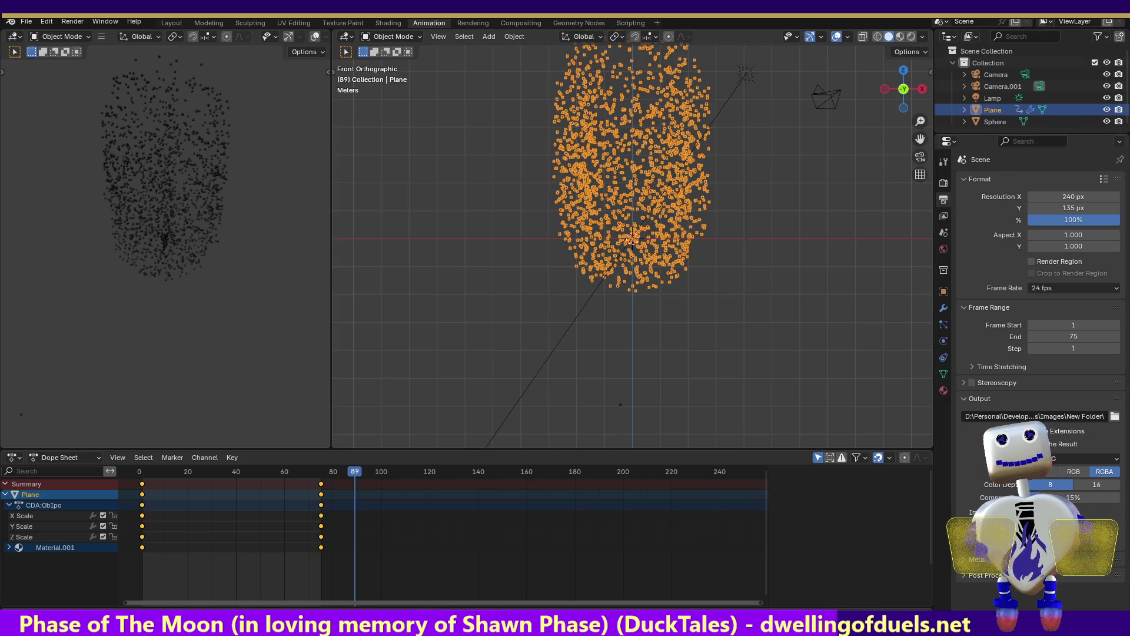
{"action": "key", "text": "ctrl+a"}
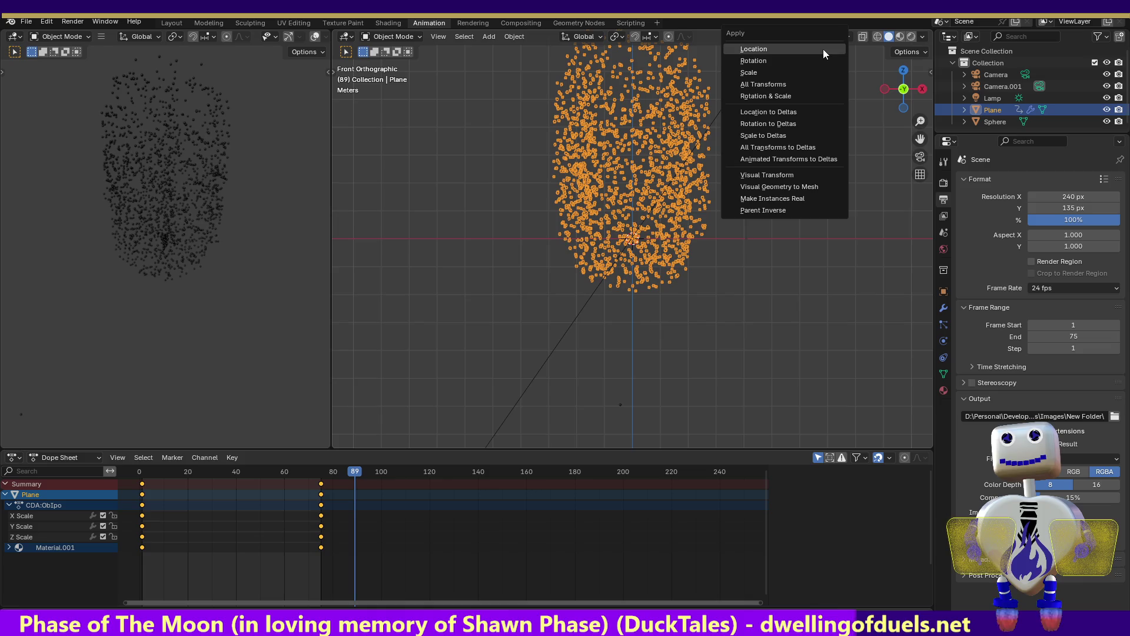
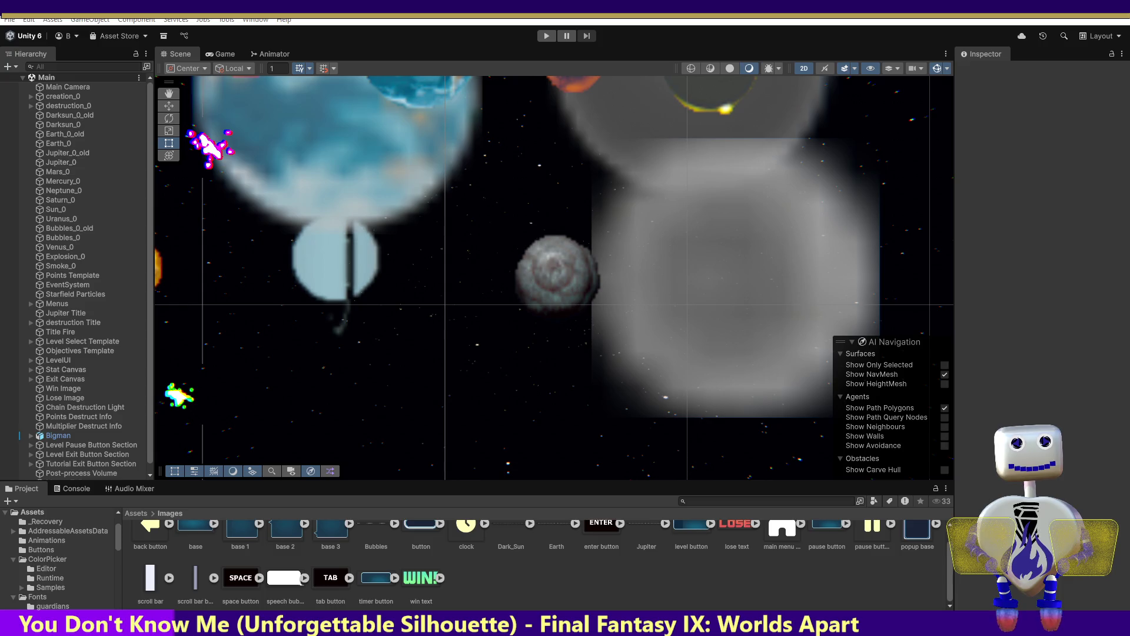
- Switch from the Unity editor to the Blender planet project in the Shading workspace
{"action": "key", "text": "alt+Tab"}
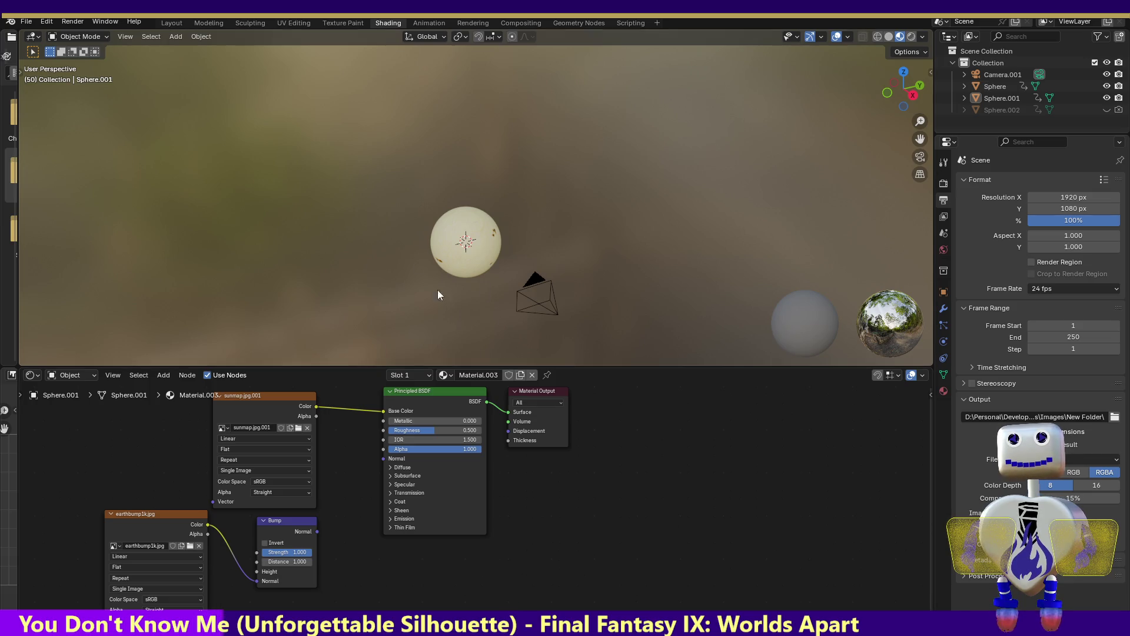
- Render a preview image of the sun sphere and close the result
{"action": "left_click", "coordinate": [72, 20]}
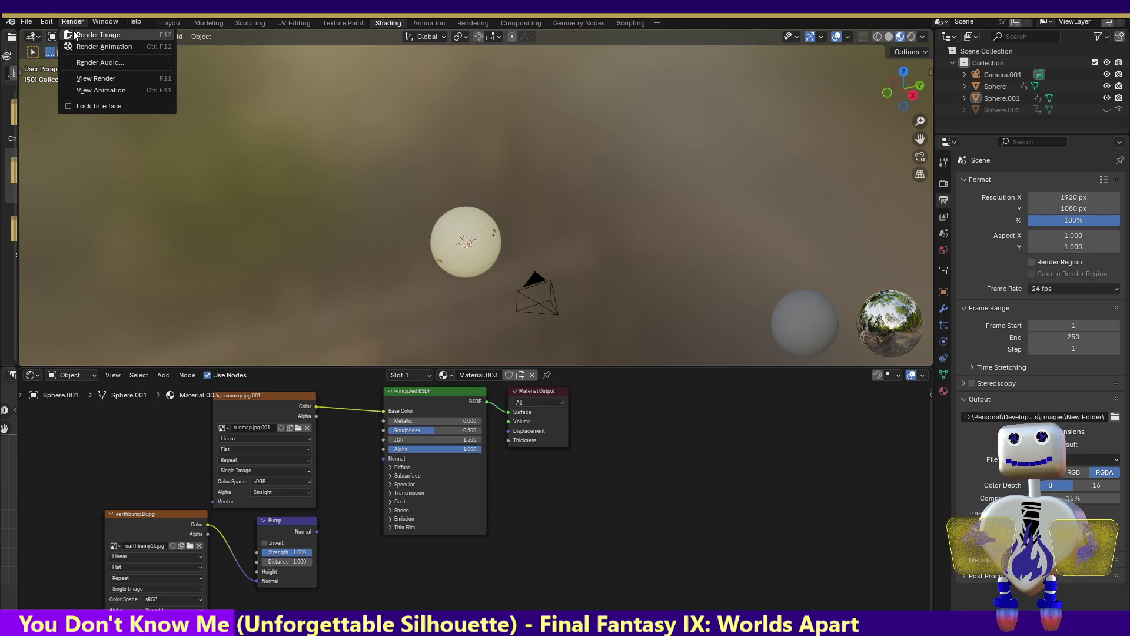
{"action": "left_click", "coordinate": [74, 35]}
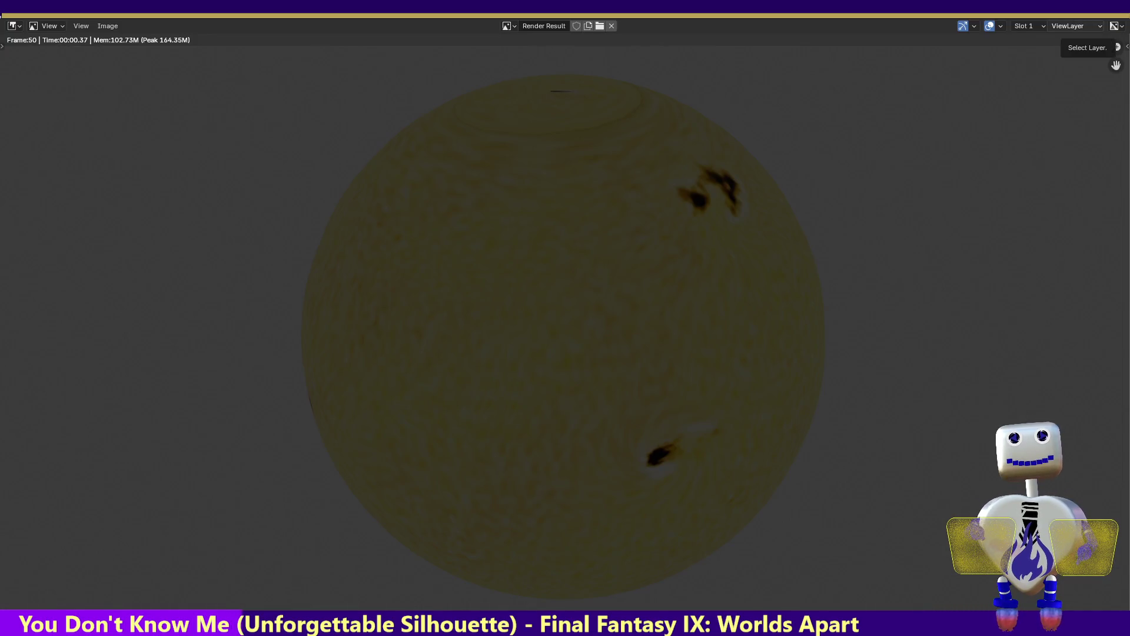
{"action": "key", "text": "Escape"}
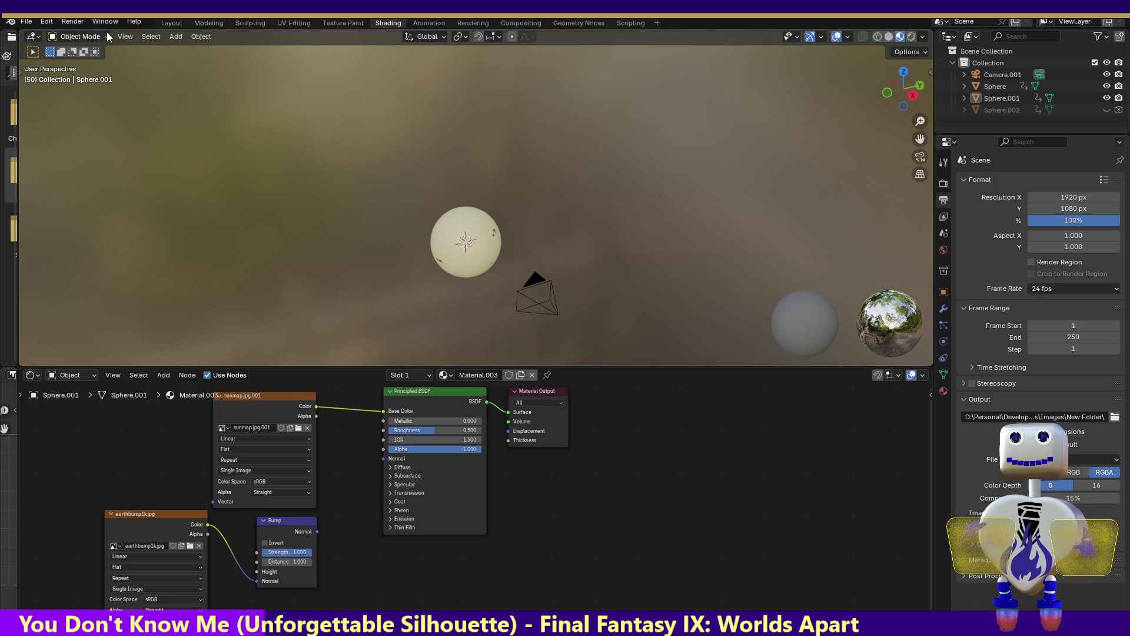
- Switch to the Layout workspace in top view, zoomed out to see sphere and camera, ready to add a light
{"action": "left_click", "coordinate": [199, 22]}
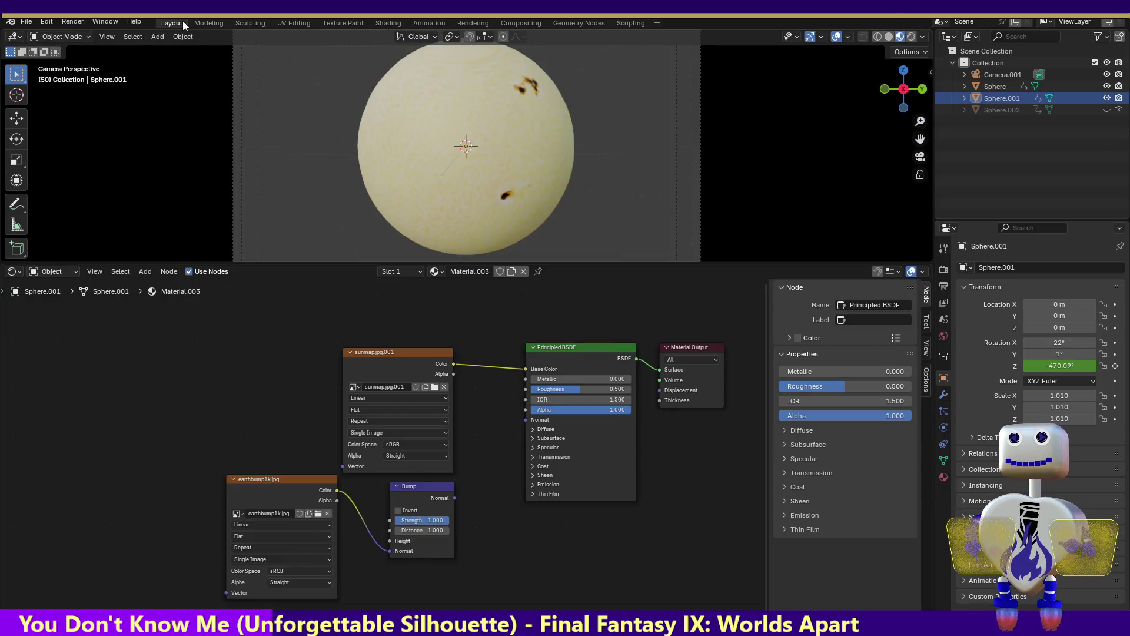
{"action": "left_click", "coordinate": [903, 71]}
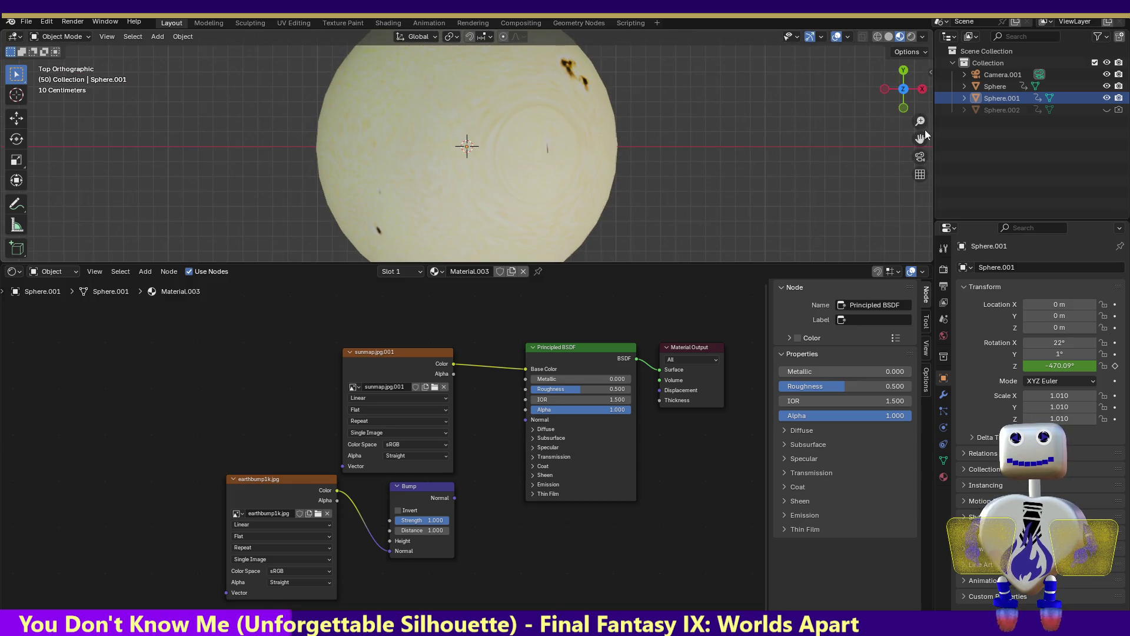
{"action": "left_click_drag", "start_coordinate": [919, 121], "coordinate": [919, 189]}
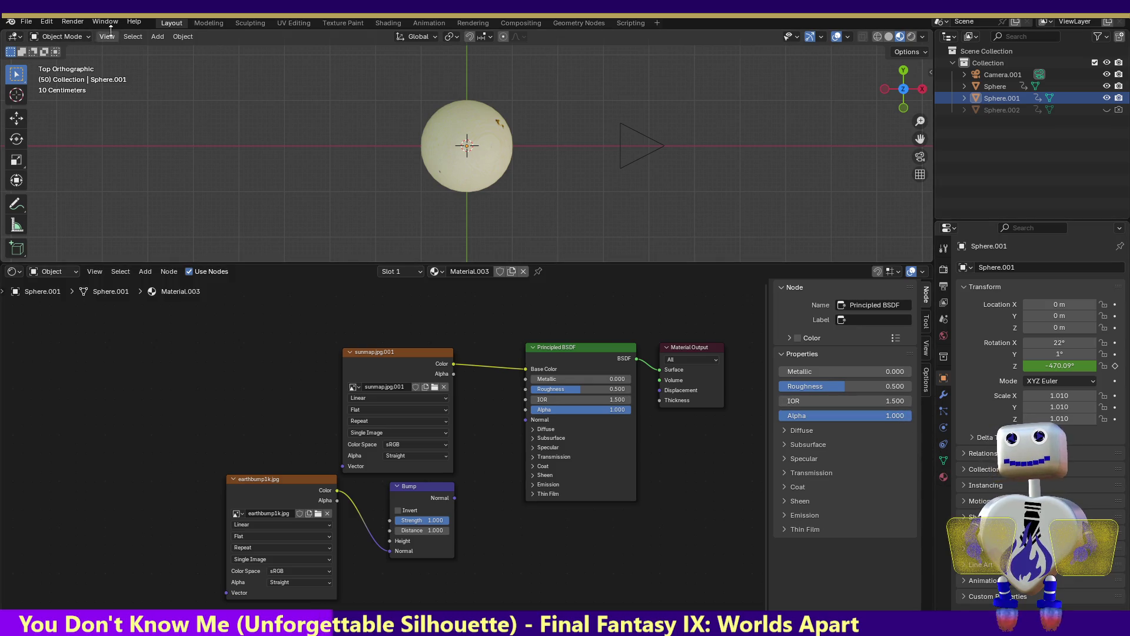
{"action": "left_click", "coordinate": [148, 40]}
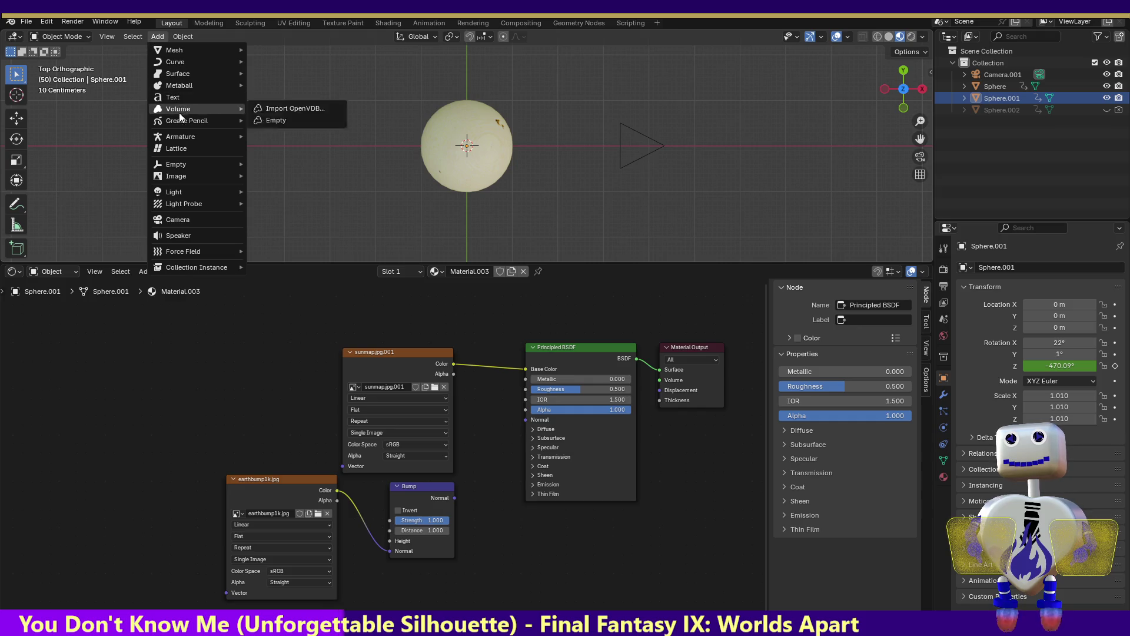
{"action": "mouse_move", "coordinate": [174, 192]}
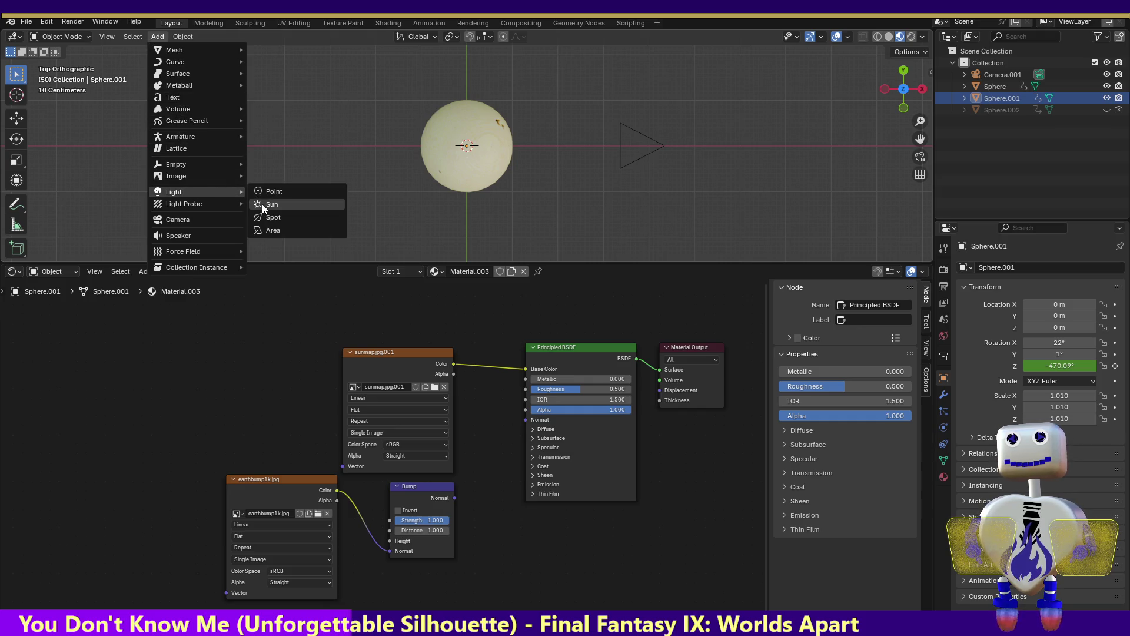
- Add a Sun light, place it above and right of the sphere and tilt it down through it
{"action": "left_click", "coordinate": [269, 204]}
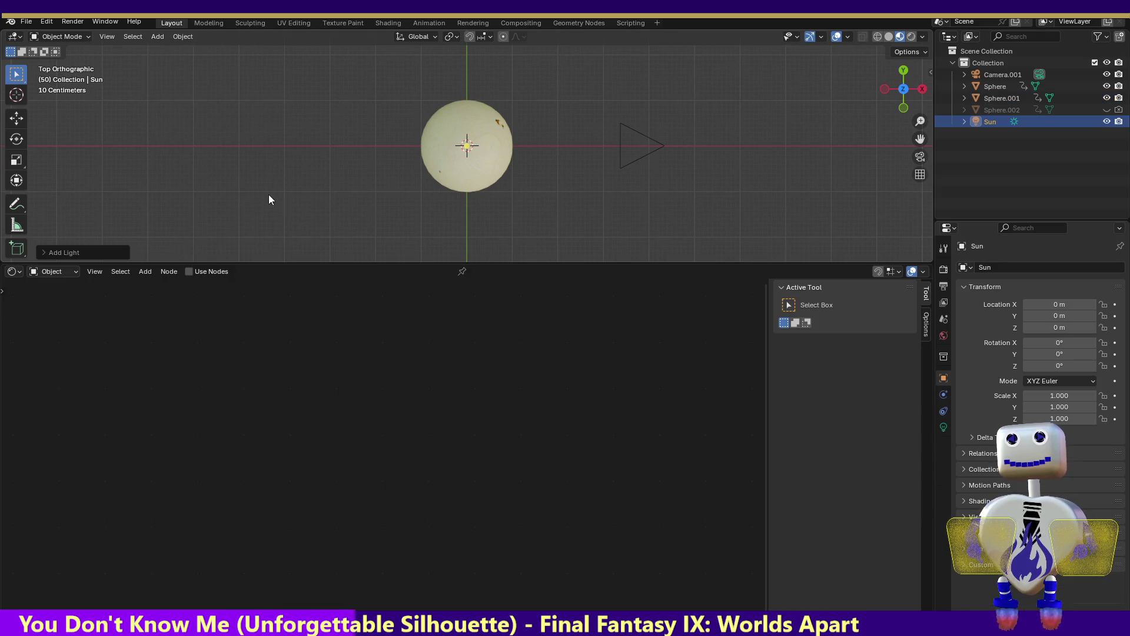
{"action": "left_click", "coordinate": [903, 106]}
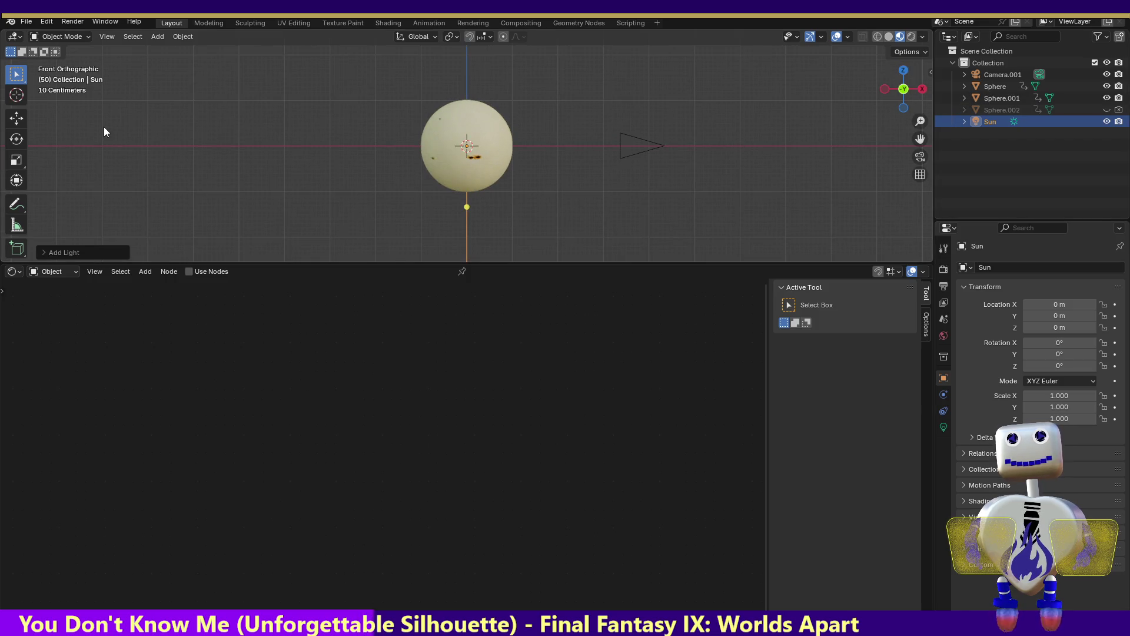
{"action": "left_click", "coordinate": [16, 118]}
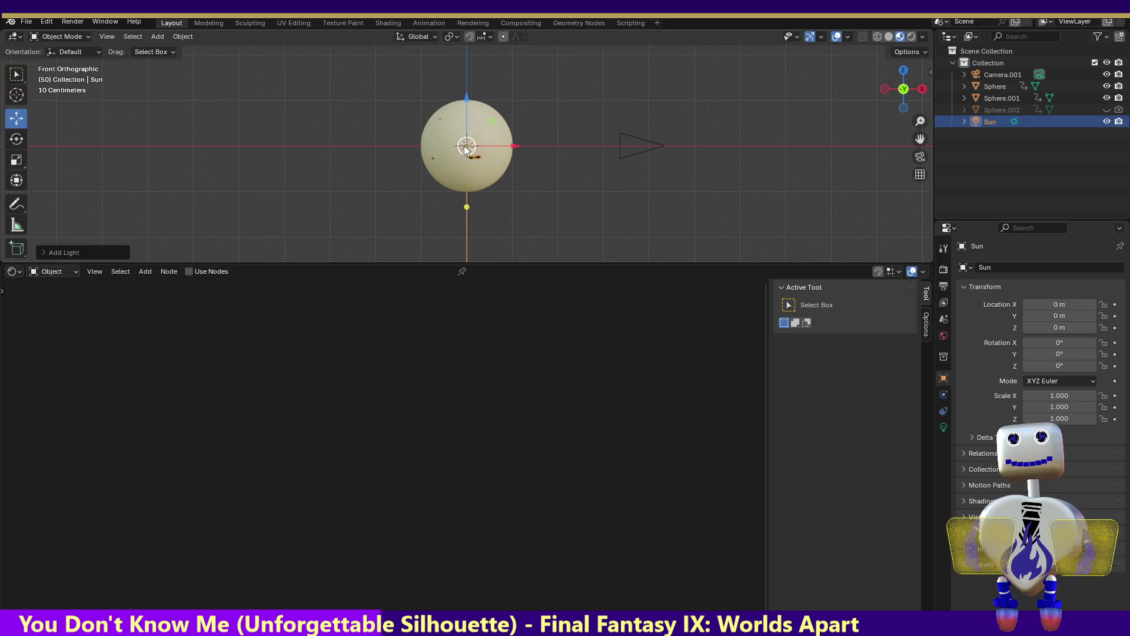
{"action": "left_click_drag", "start_coordinate": [466, 148], "coordinate": [559, 100]}
{"action": "left_click_drag", "start_coordinate": [560, 159], "coordinate": [309, 211]}
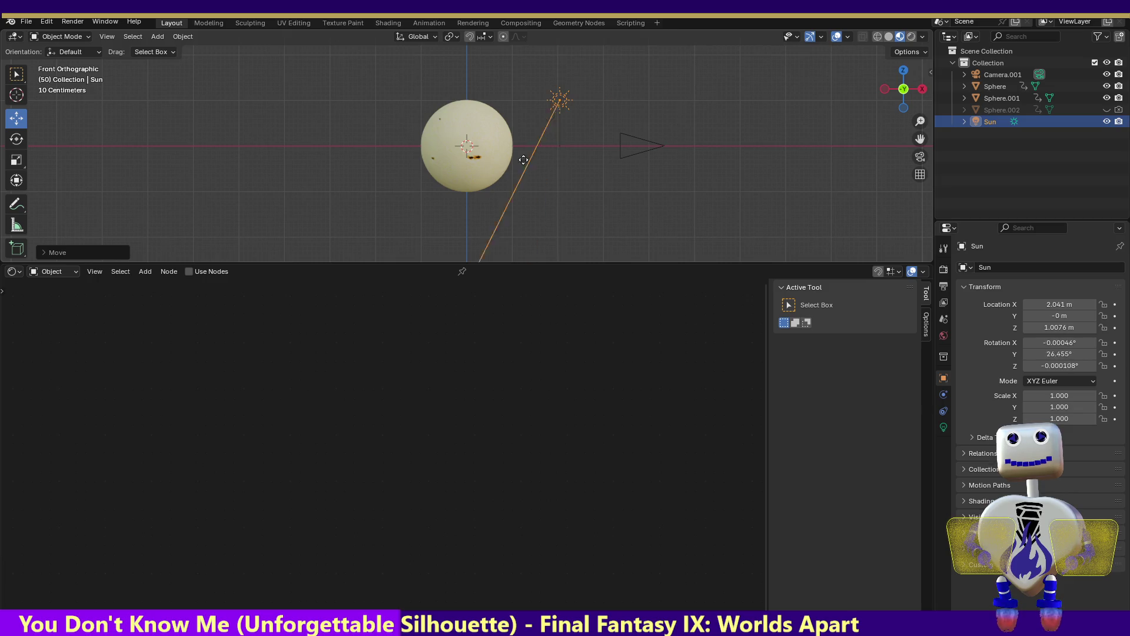
- Aim the Sun light at the sphere from top and front views, then render a test image
{"action": "left_click", "coordinate": [903, 71]}
{"action": "left_click_drag", "start_coordinate": [509, 170], "coordinate": [453, 146]}
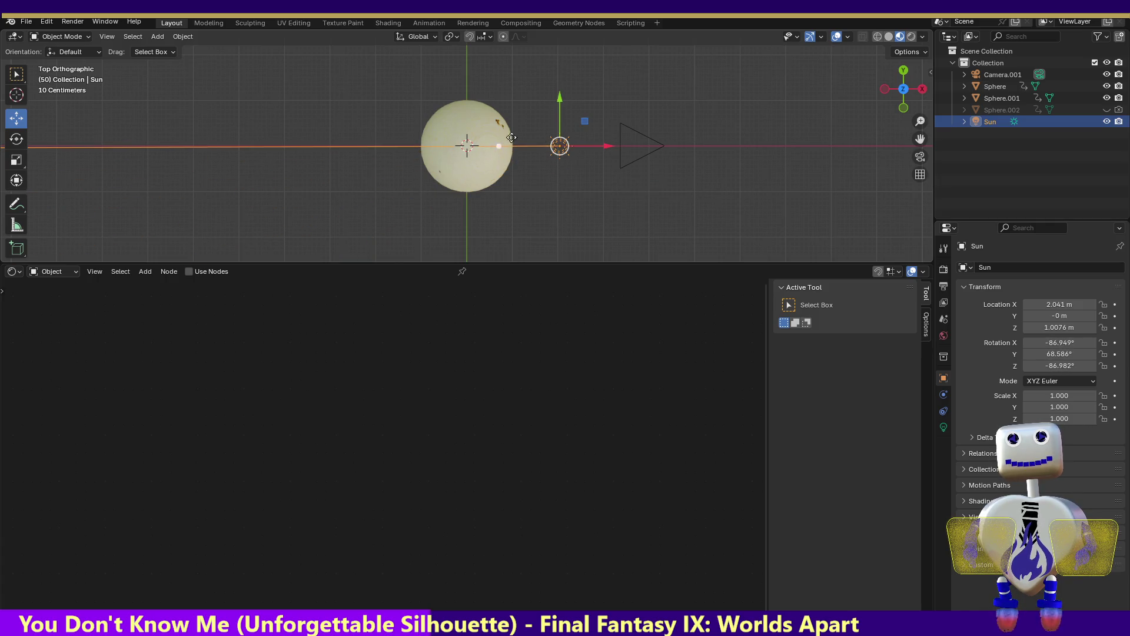
{"action": "left_click", "coordinate": [901, 108]}
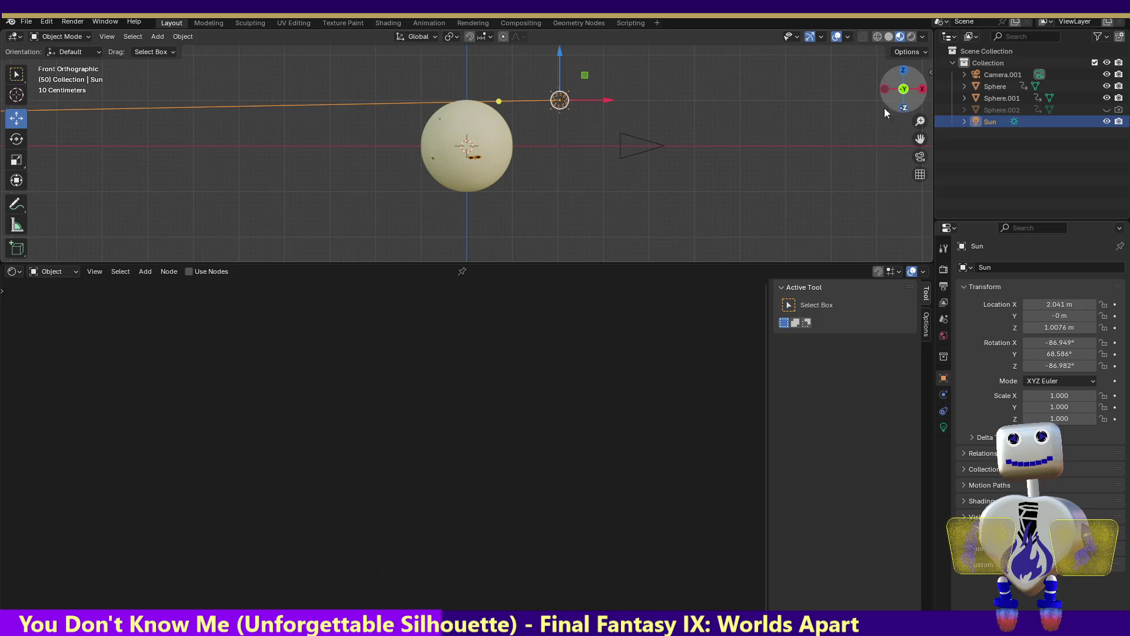
{"action": "left_click_drag", "start_coordinate": [501, 99], "coordinate": [502, 121]}
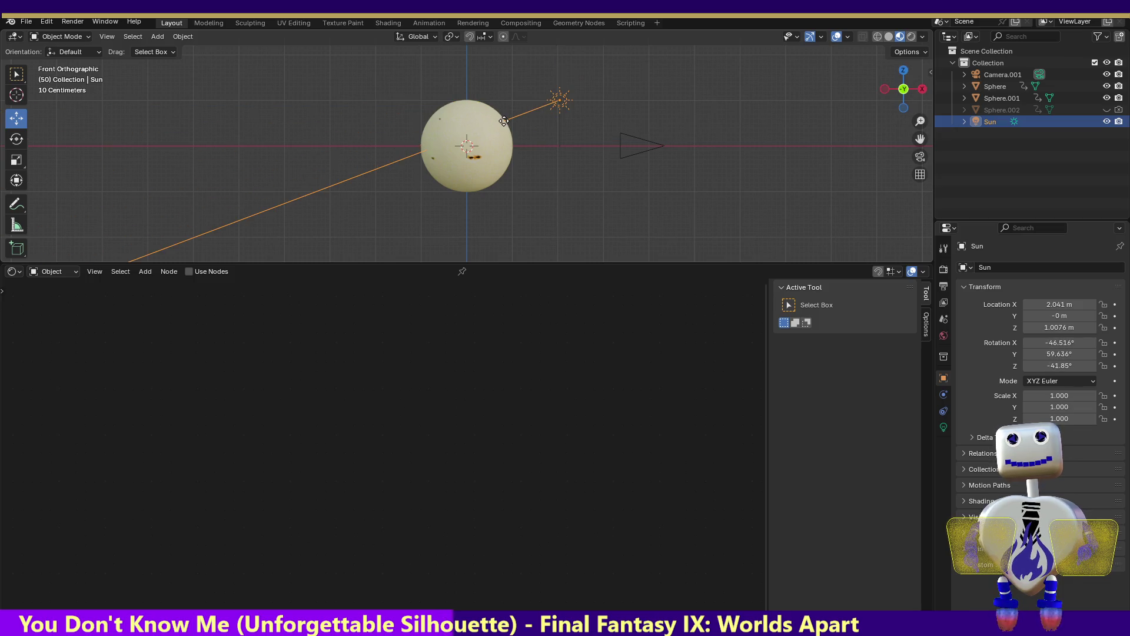
{"action": "left_click", "coordinate": [73, 21]}
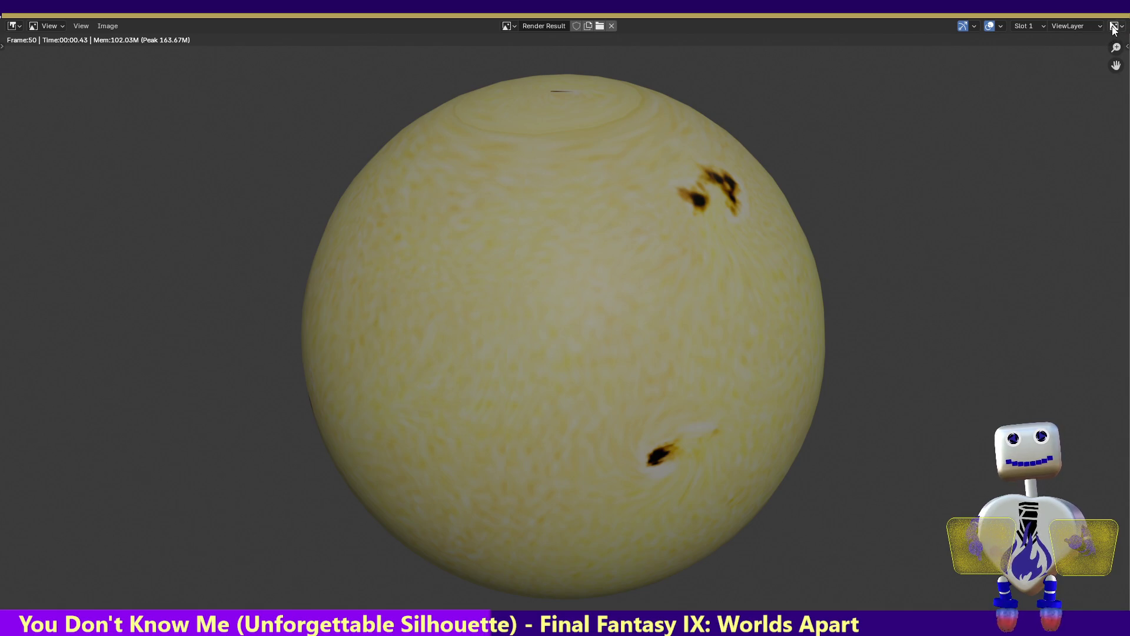
- Raise the Sun light's Strength to 1.5 in its light data settings
{"action": "key", "text": "Escape"}
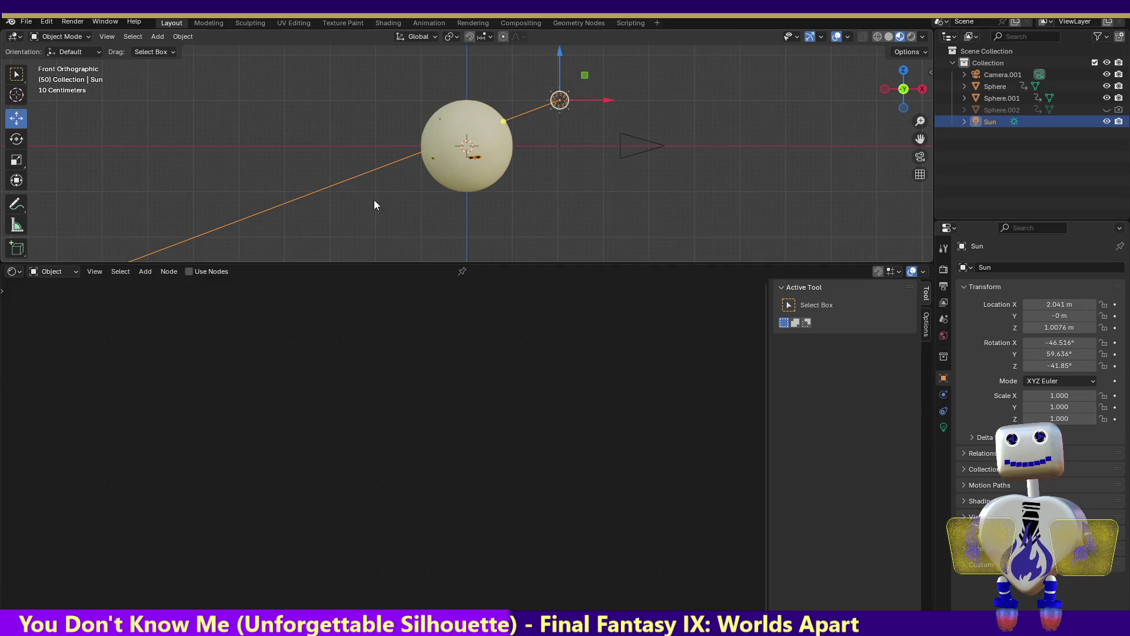
{"action": "left_click", "coordinate": [942, 427]}
{"action": "left_click", "coordinate": [1062, 348]}
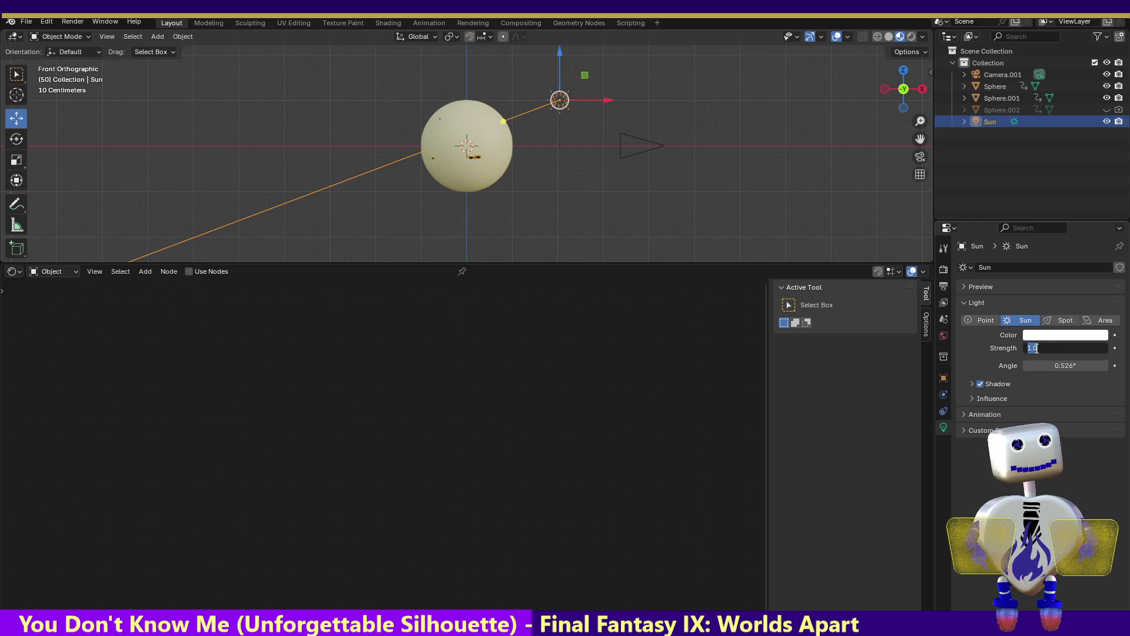
{"action": "type", "text": "1.5"}
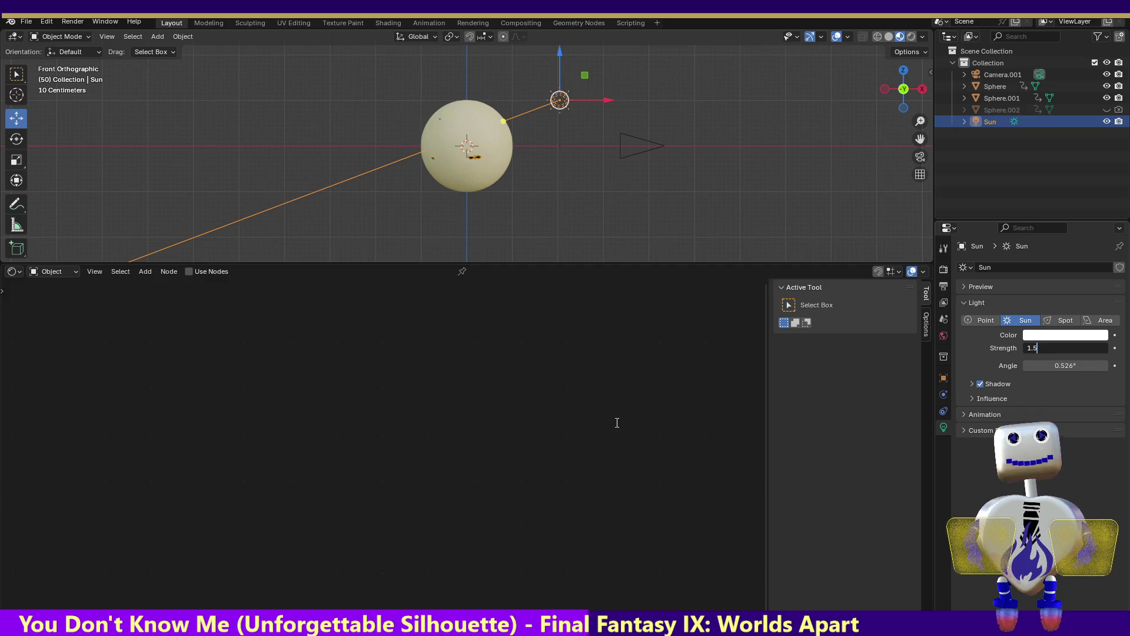
{"action": "key", "text": "Return"}
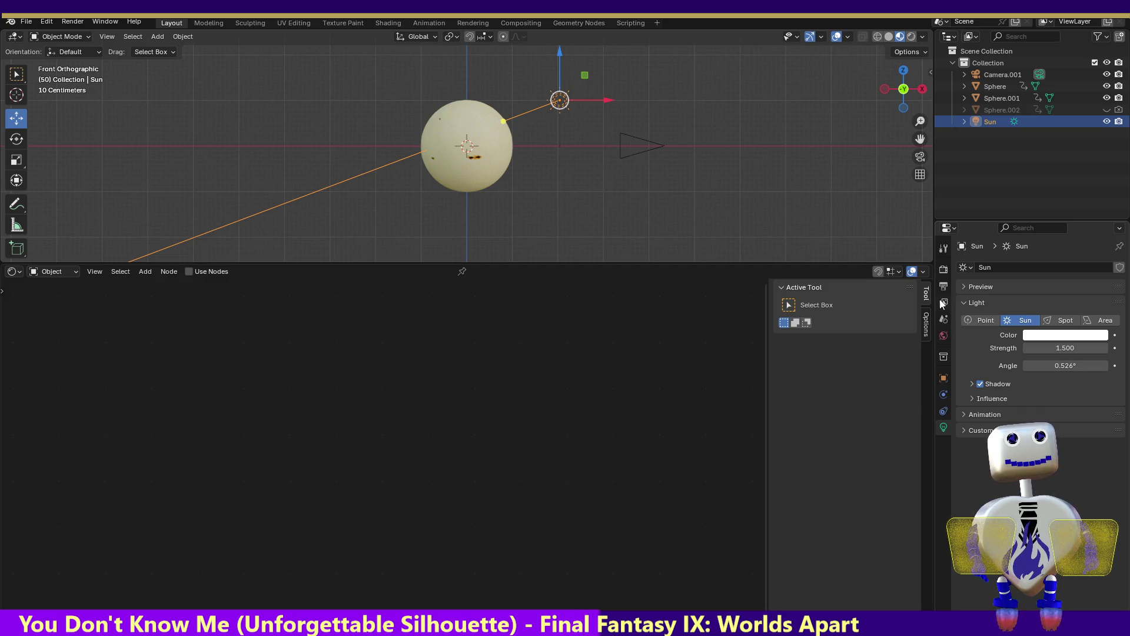
- Check the output settings and render the sphere again with the stronger light
{"action": "left_click", "coordinate": [943, 285]}
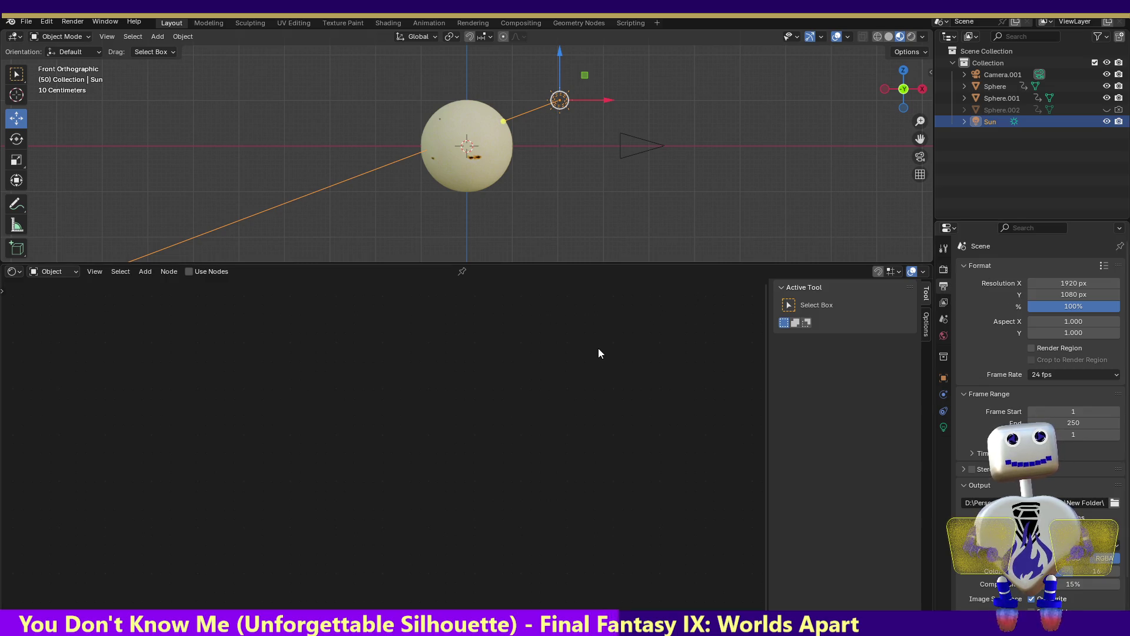
{"action": "left_click", "coordinate": [72, 21]}
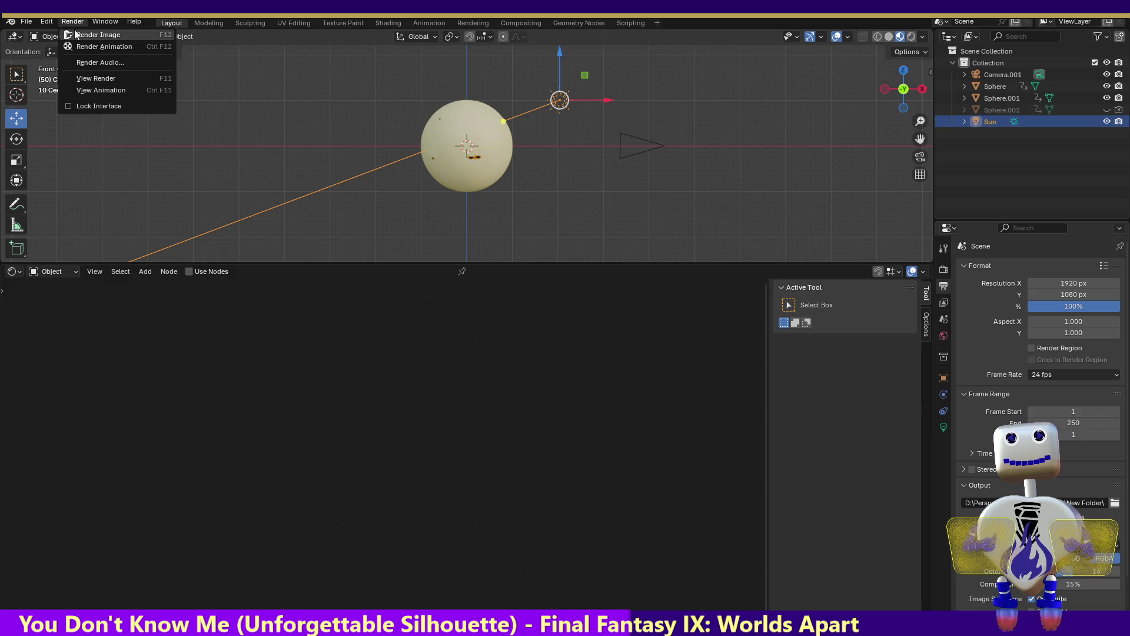
{"action": "left_click", "coordinate": [76, 33]}
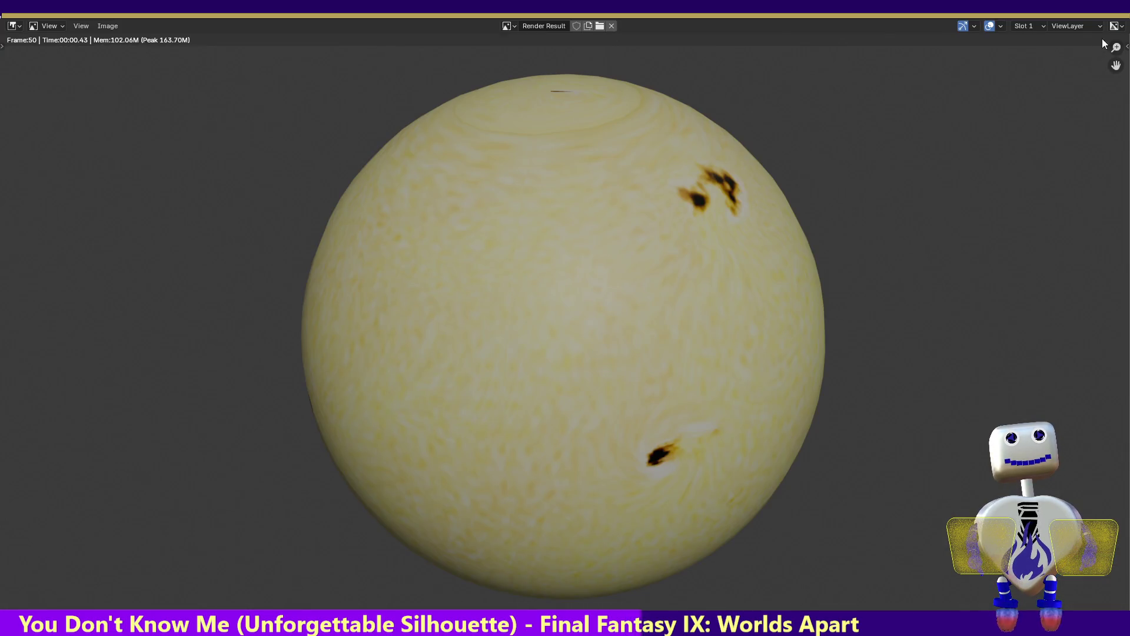
{"action": "key", "text": "Escape"}
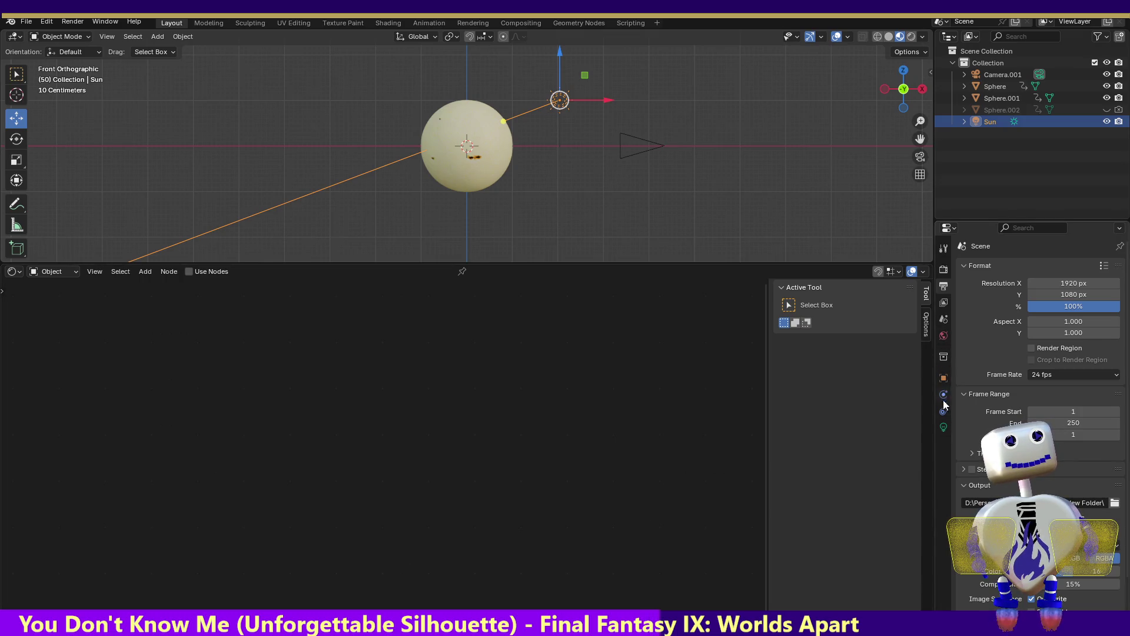
- Brighten the world background colour to white using the HSV picker
{"action": "left_click", "coordinate": [943, 336]}
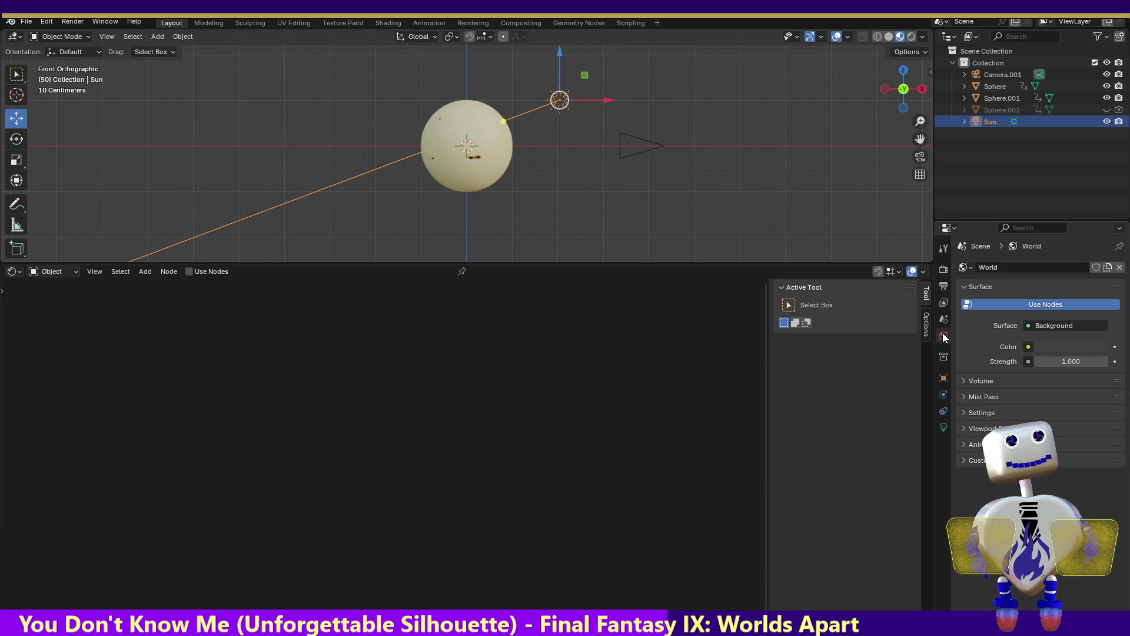
{"action": "left_click", "coordinate": [1057, 345]}
{"action": "left_click", "coordinate": [1075, 259]}
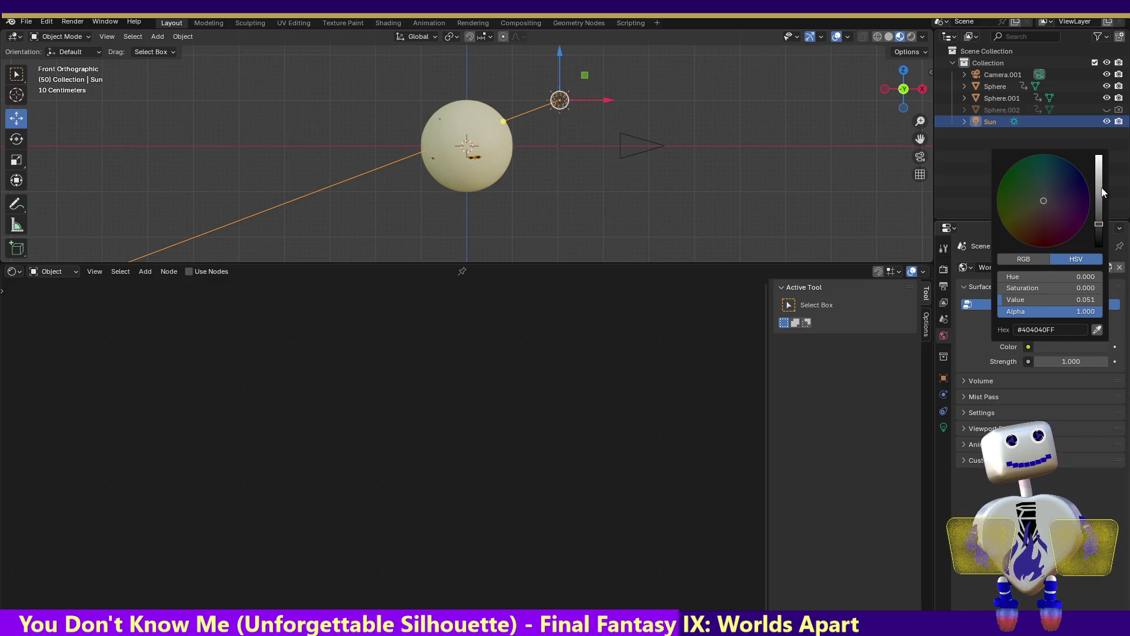
{"action": "left_click_drag", "start_coordinate": [1102, 221], "coordinate": [1099, 158]}
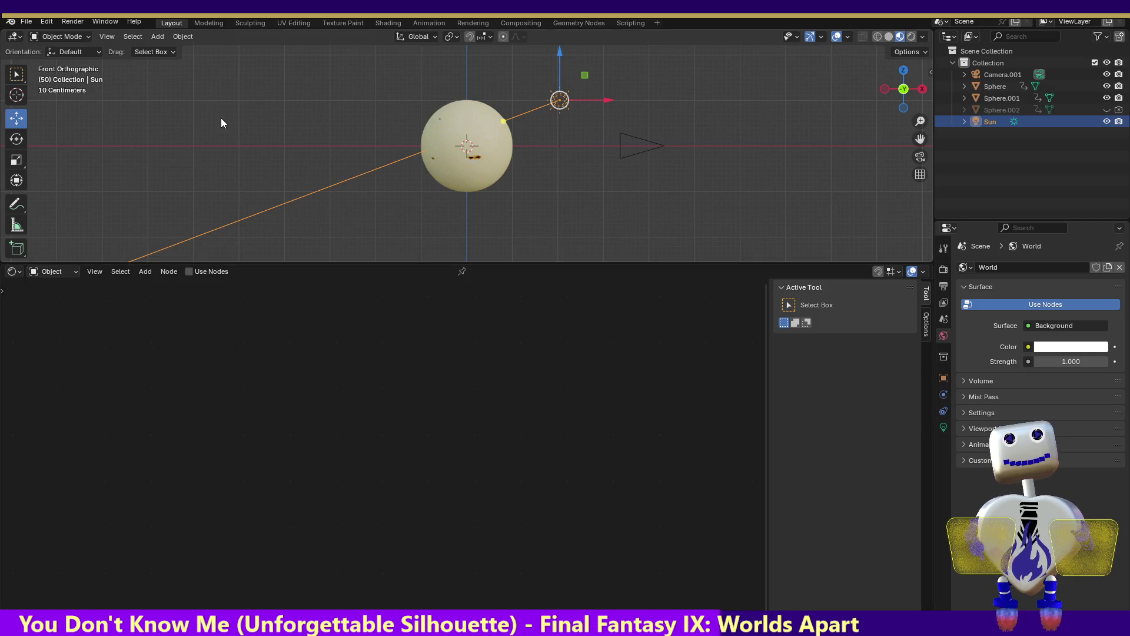
- Review the light, world, render and output settings showing 1920×1080 at 24 fps
{"action": "left_click", "coordinate": [64, 20]}
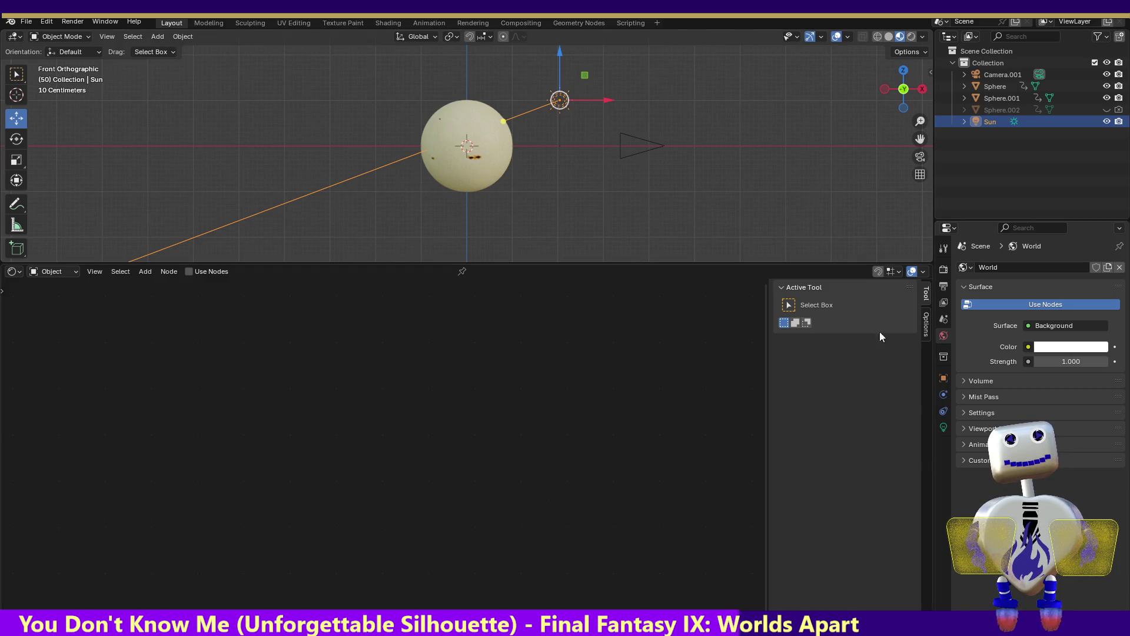
{"action": "left_click", "coordinate": [942, 428]}
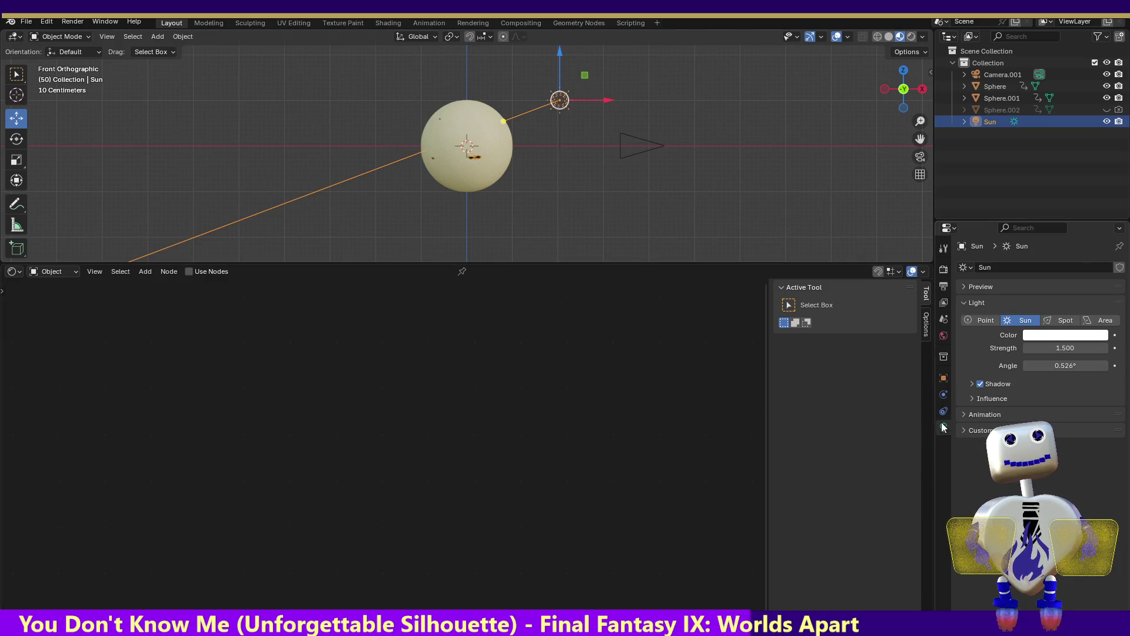
{"action": "left_click", "coordinate": [943, 335]}
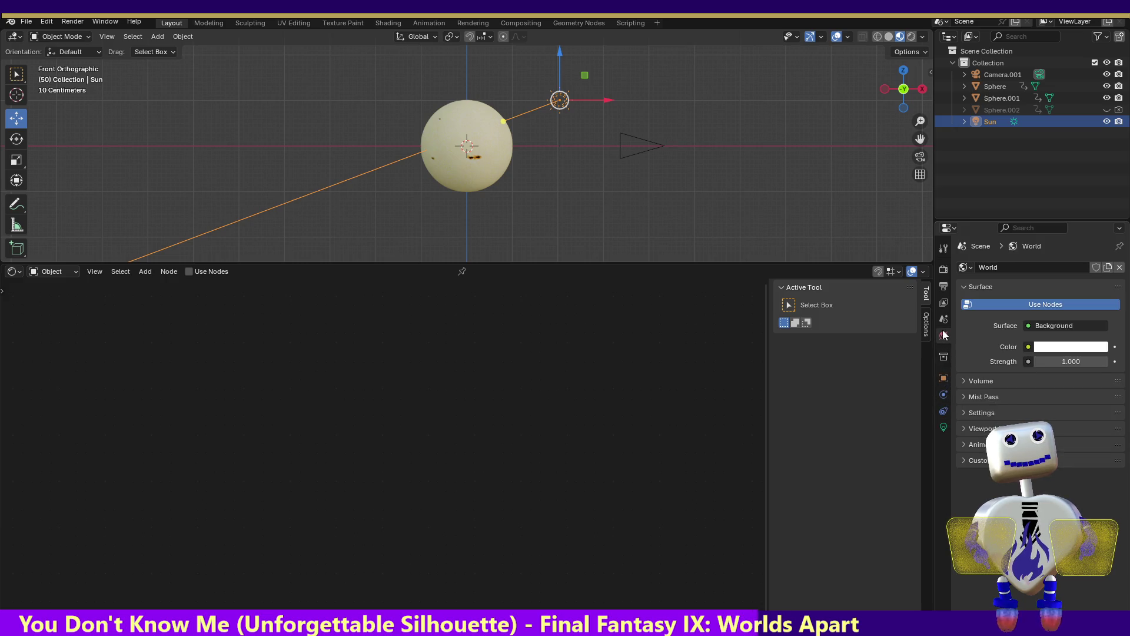
{"action": "left_click", "coordinate": [944, 270]}
{"action": "left_click", "coordinate": [946, 287]}
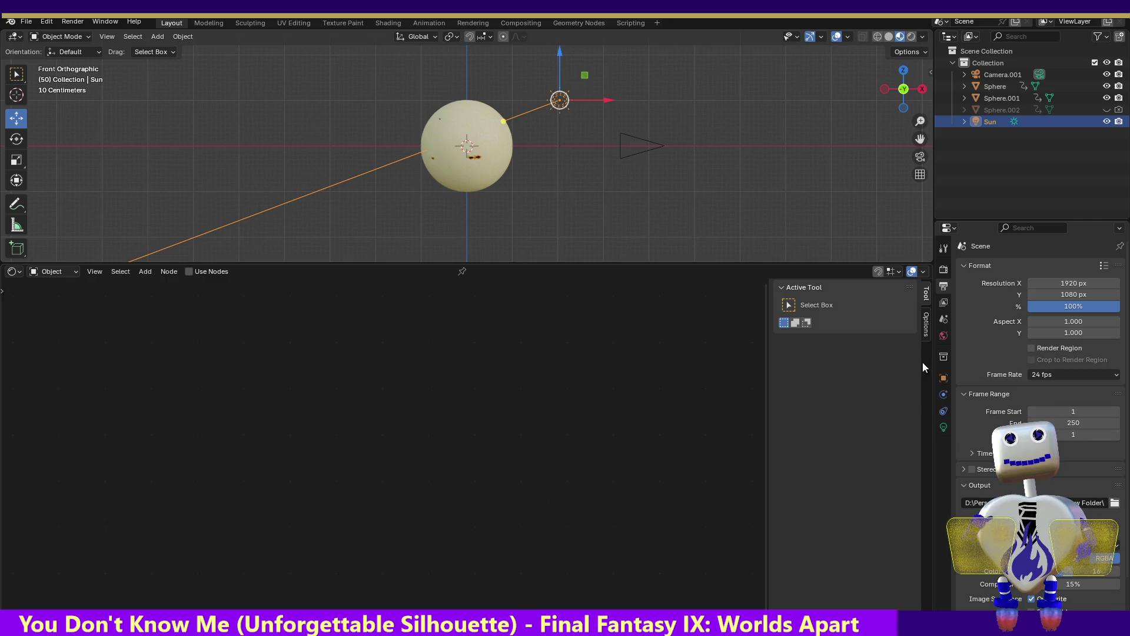
{"action": "left_click", "coordinate": [942, 337]}
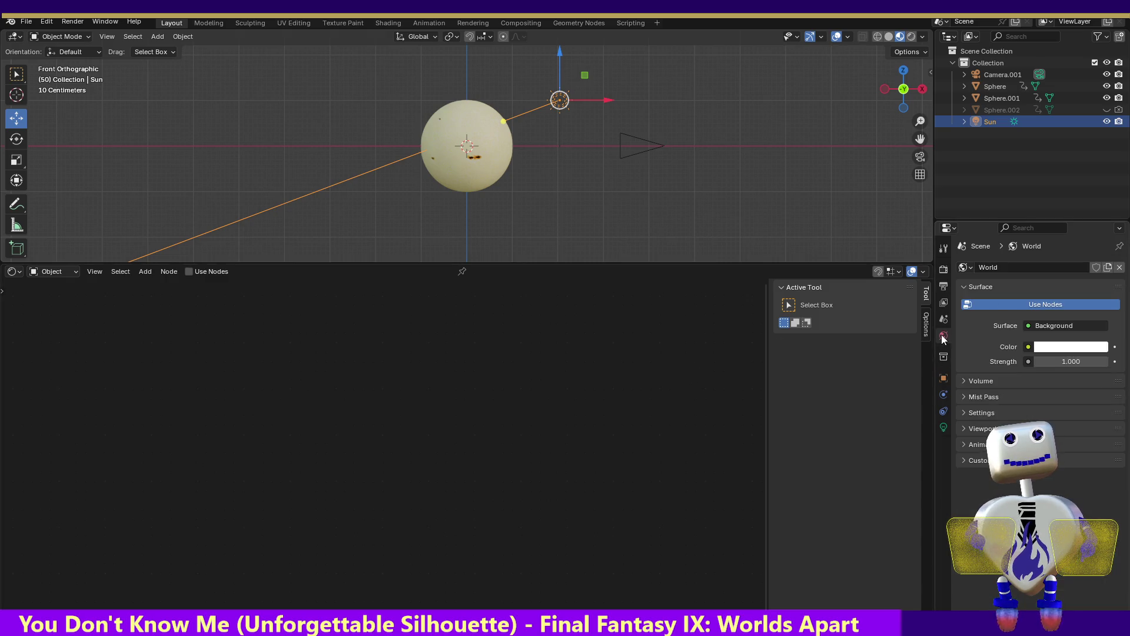
- Render the current frame with F12 to preview the spotted sun and close the result
{"action": "left_click", "coordinate": [945, 269]}
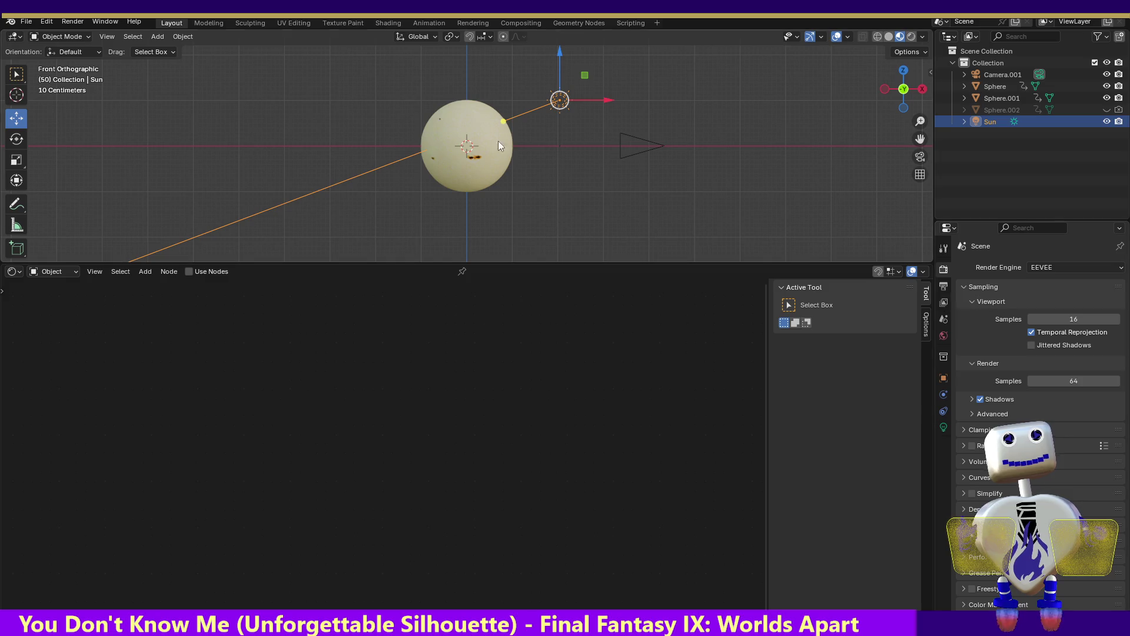
{"action": "left_click", "coordinate": [74, 36]}
{"action": "key", "text": "F12"}
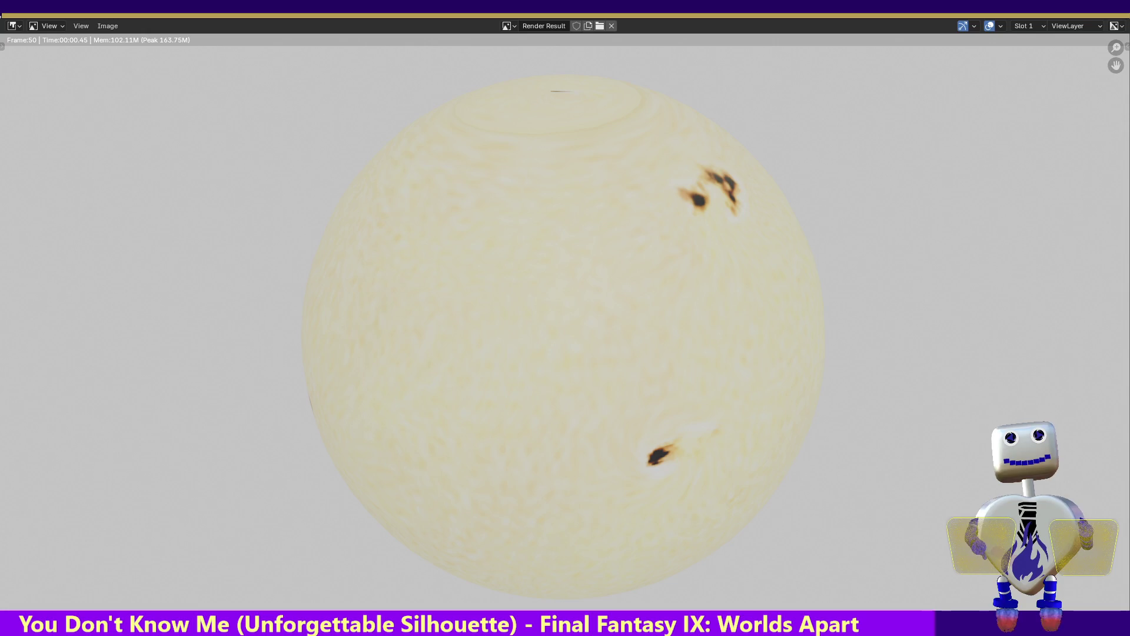
{"action": "key", "text": "Escape"}
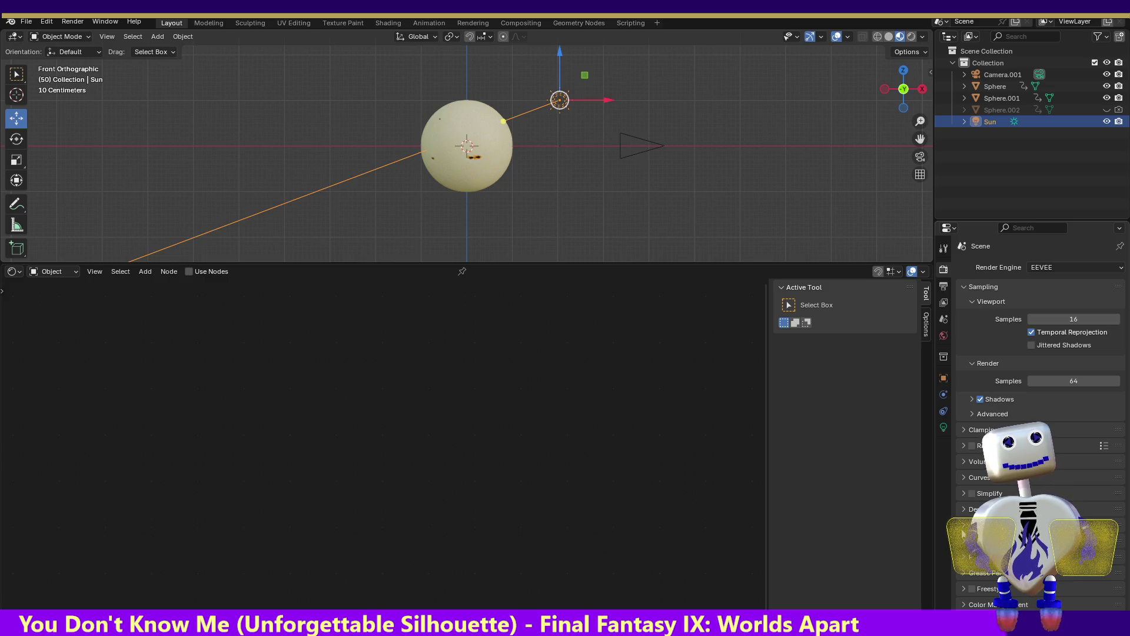
- Expand the Film settings and return to the output settings at 1920×1080, frames 1–250
{"action": "left_click", "coordinate": [978, 524]}
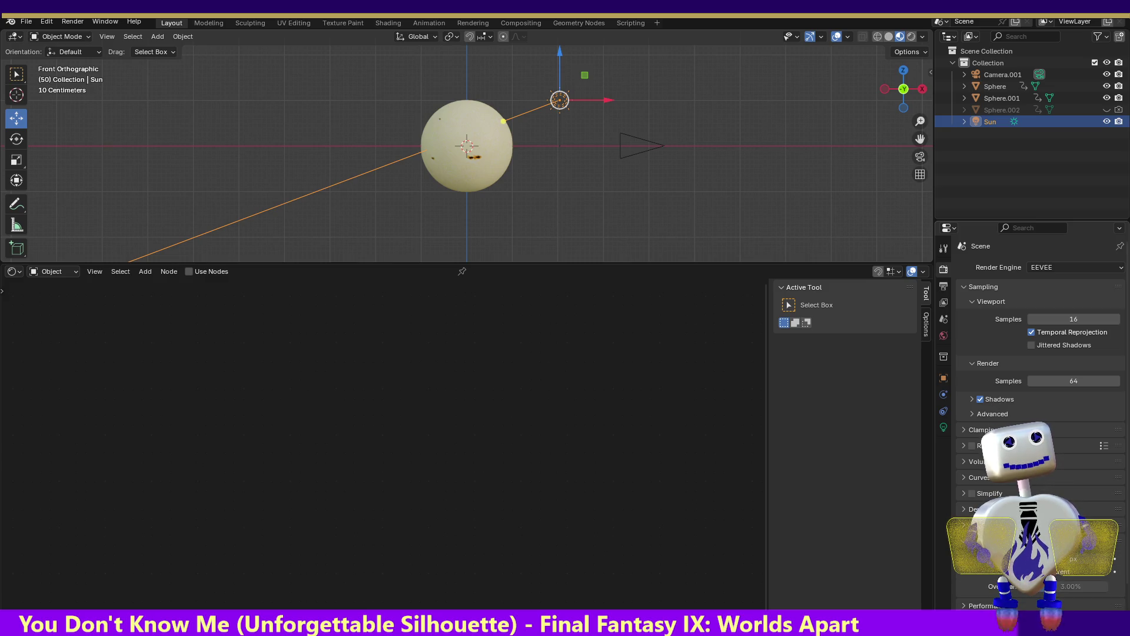
{"action": "left_click", "coordinate": [943, 318]}
{"action": "left_click", "coordinate": [944, 286]}
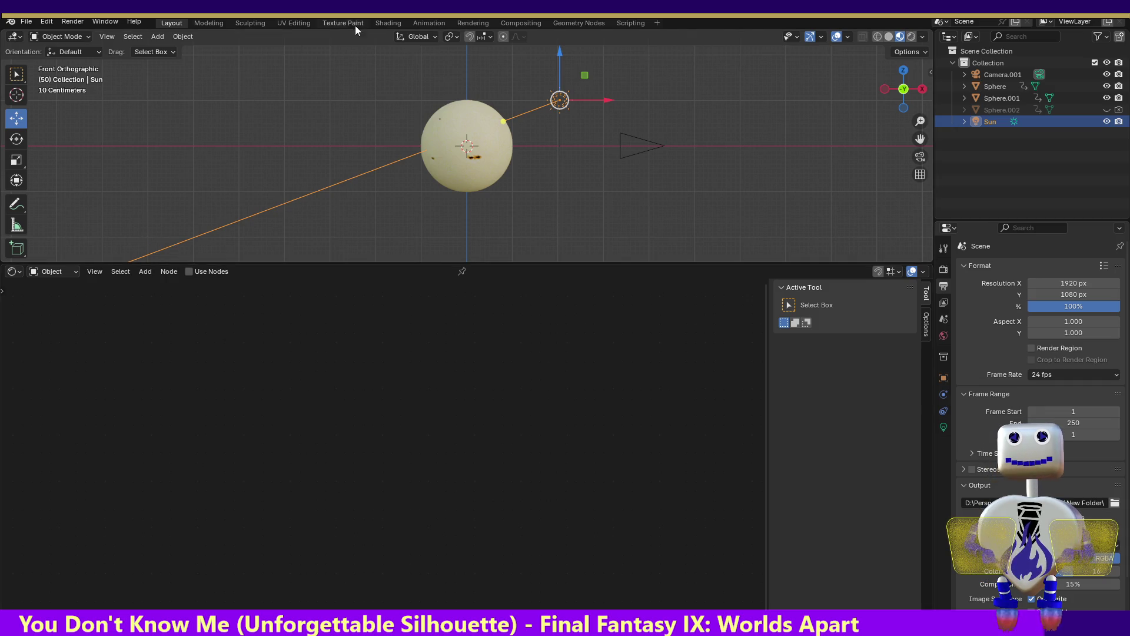
- In the Animation workspace, select Sphere.001 and scrub its keyframes between frames 7 and 37
{"action": "left_click", "coordinate": [422, 22]}
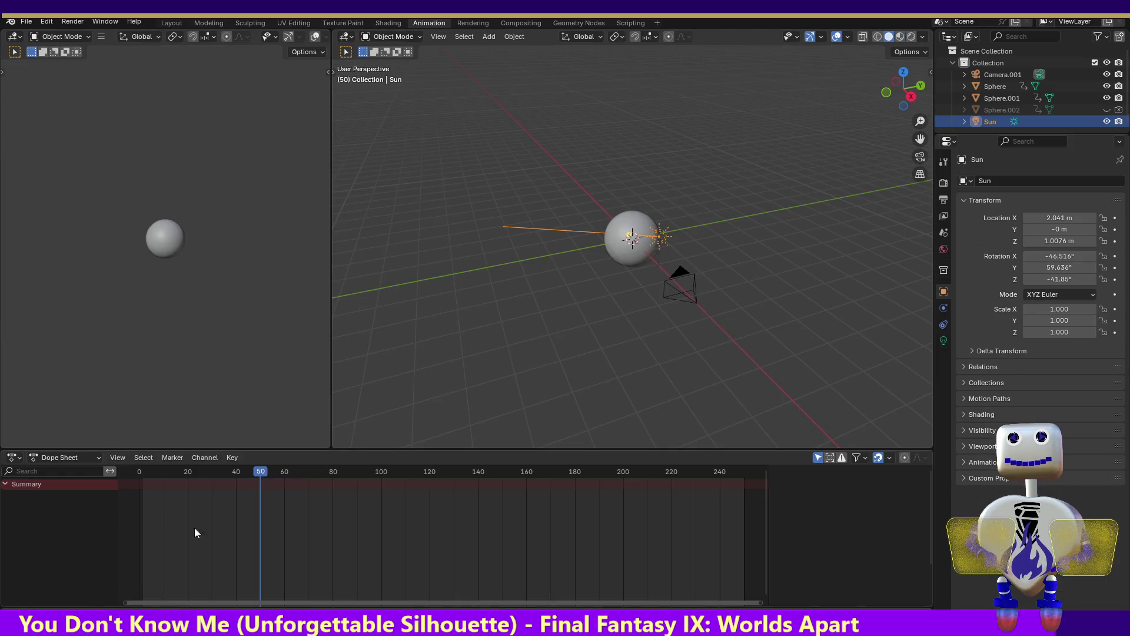
{"action": "left_click", "coordinate": [615, 226]}
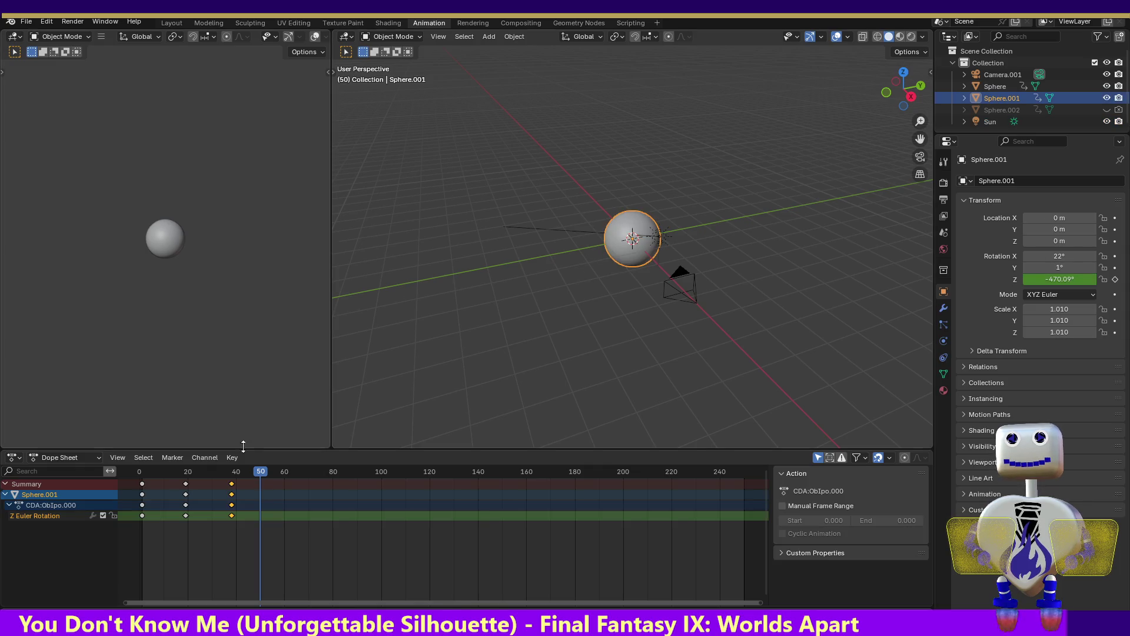
{"action": "left_click_drag", "start_coordinate": [251, 471], "coordinate": [156, 473]}
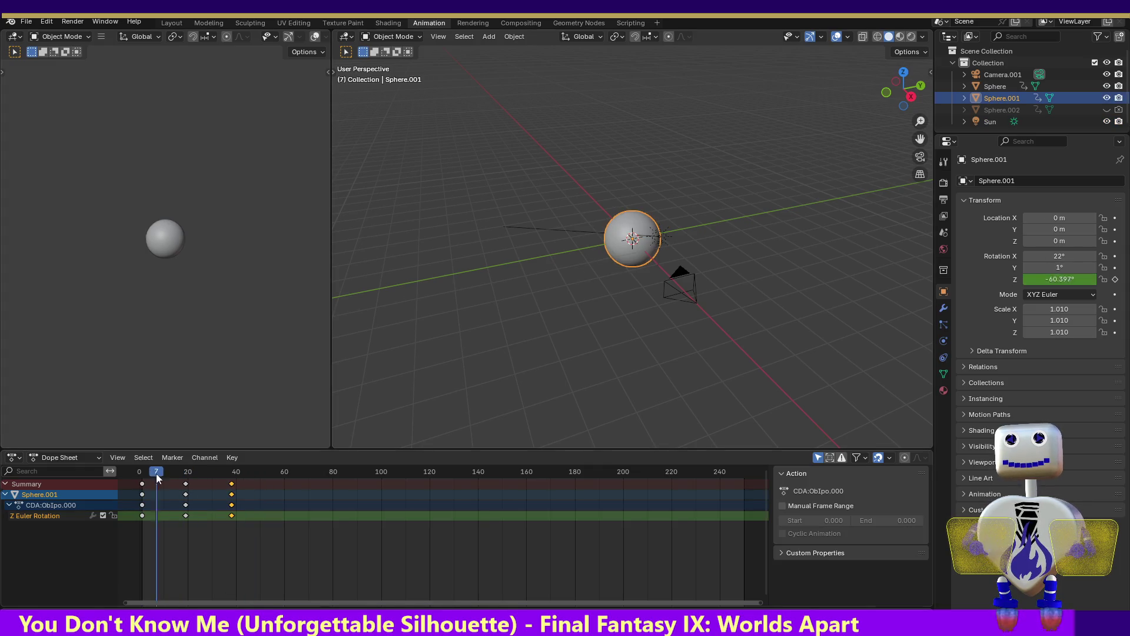
{"action": "left_click_drag", "start_coordinate": [157, 474], "coordinate": [233, 482]}
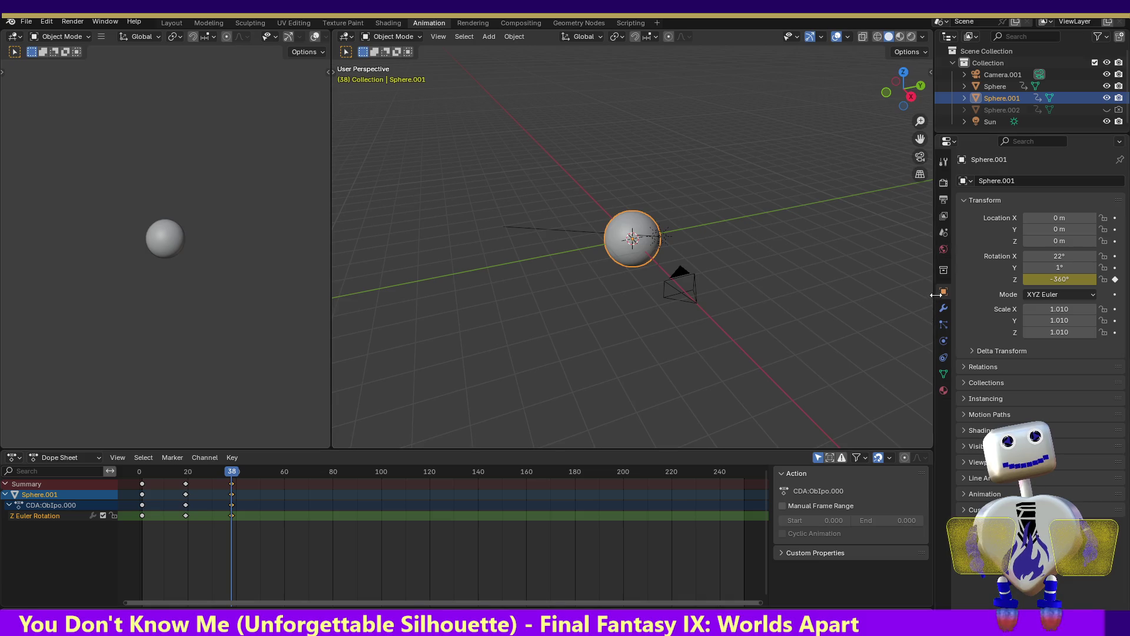
- Browse Sphere.001's mesh, physics and particle settings and move to frame 39
{"action": "left_click", "coordinate": [943, 324]}
{"action": "left_click", "coordinate": [944, 373]}
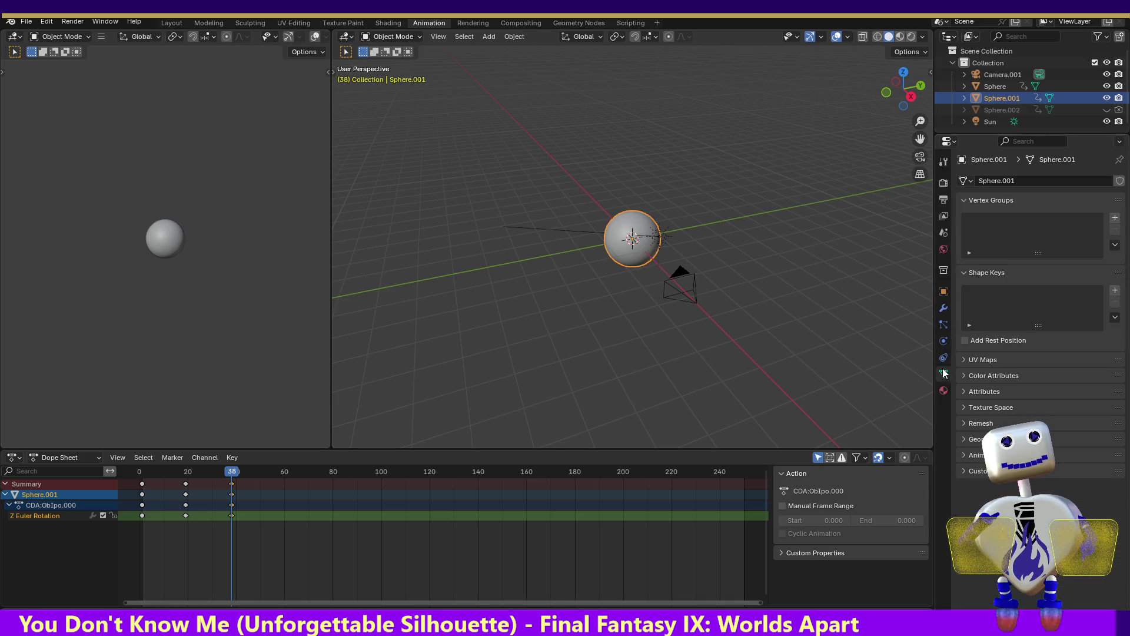
{"action": "left_click", "coordinate": [943, 341]}
{"action": "left_click", "coordinate": [943, 324]}
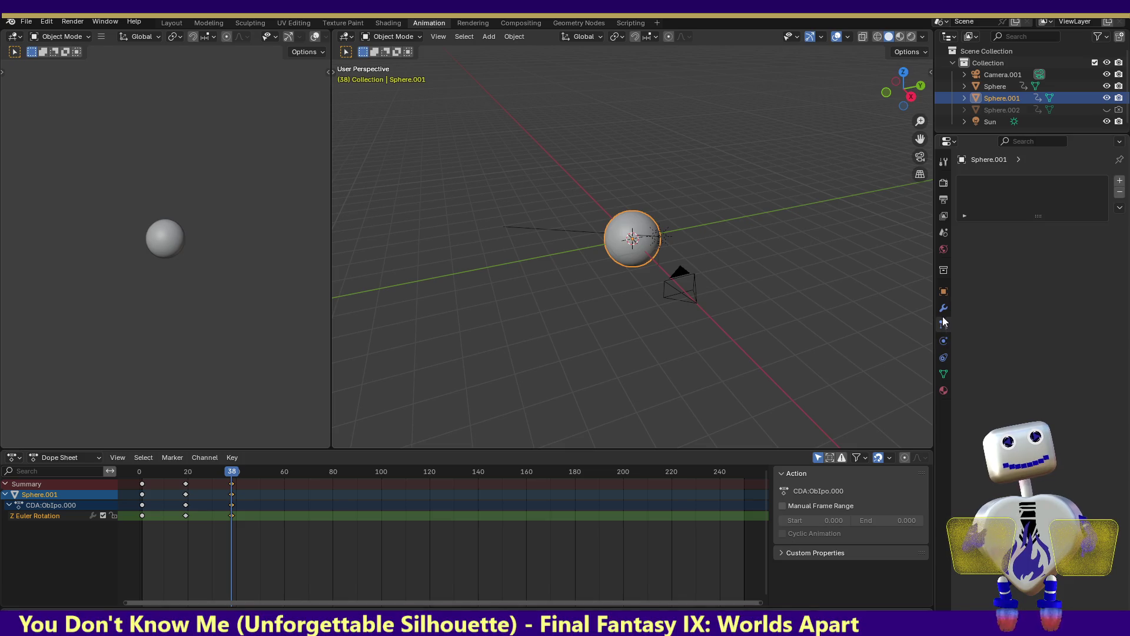
{"action": "left_click", "coordinate": [942, 291]}
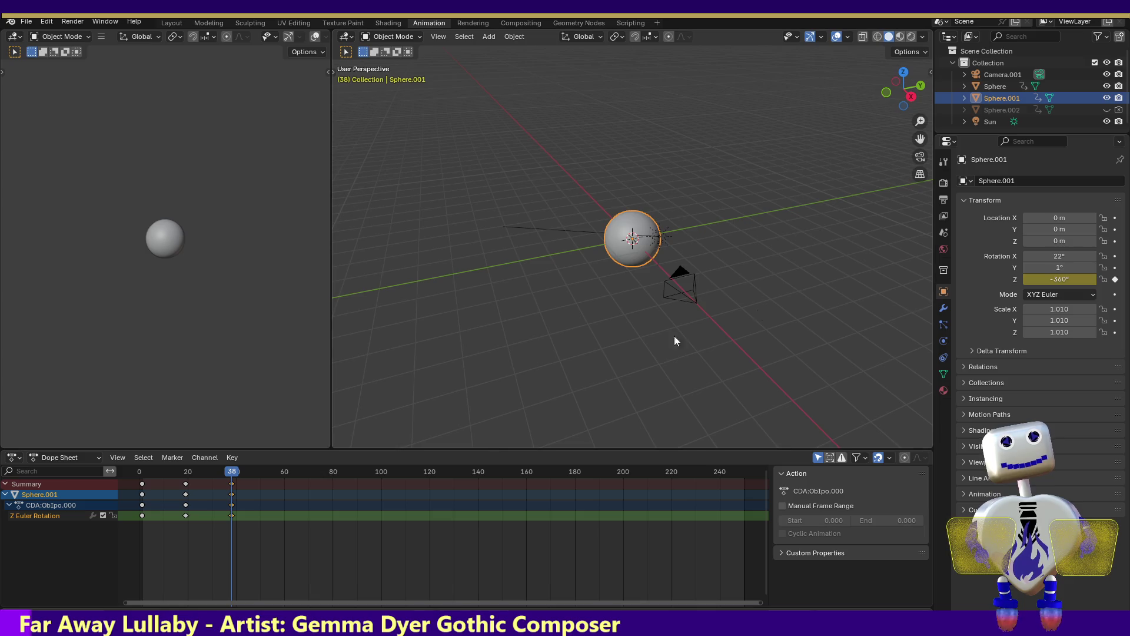
{"action": "left_click", "coordinate": [234, 475]}
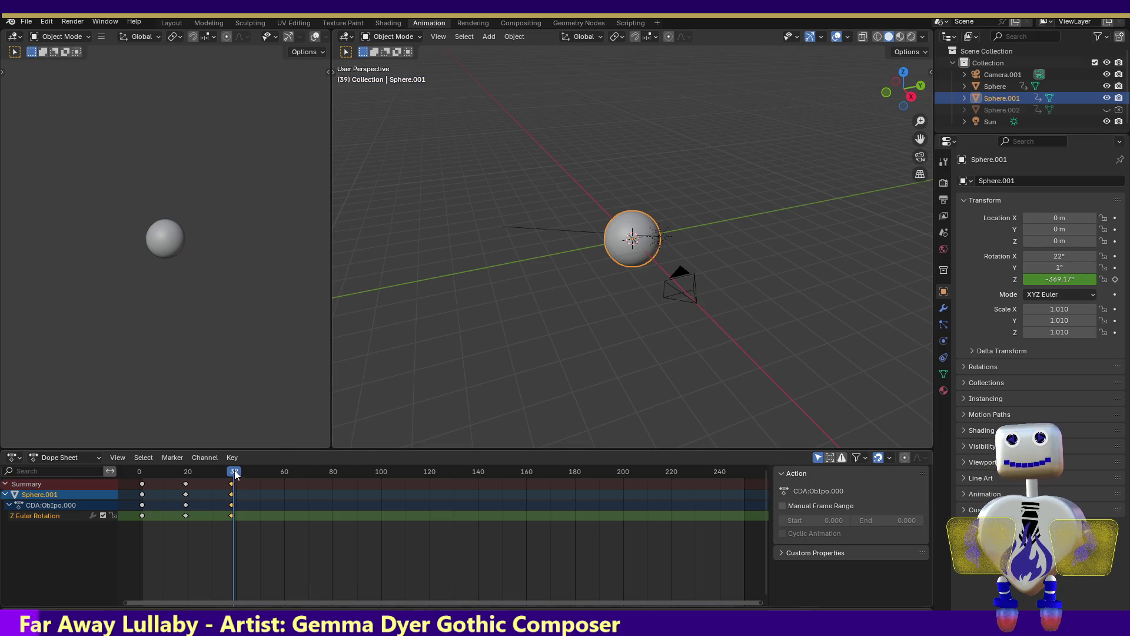
- Compare Sphere.002 and Sphere's keyframes, stepping back to frame 38
{"action": "left_click", "coordinate": [1006, 109]}
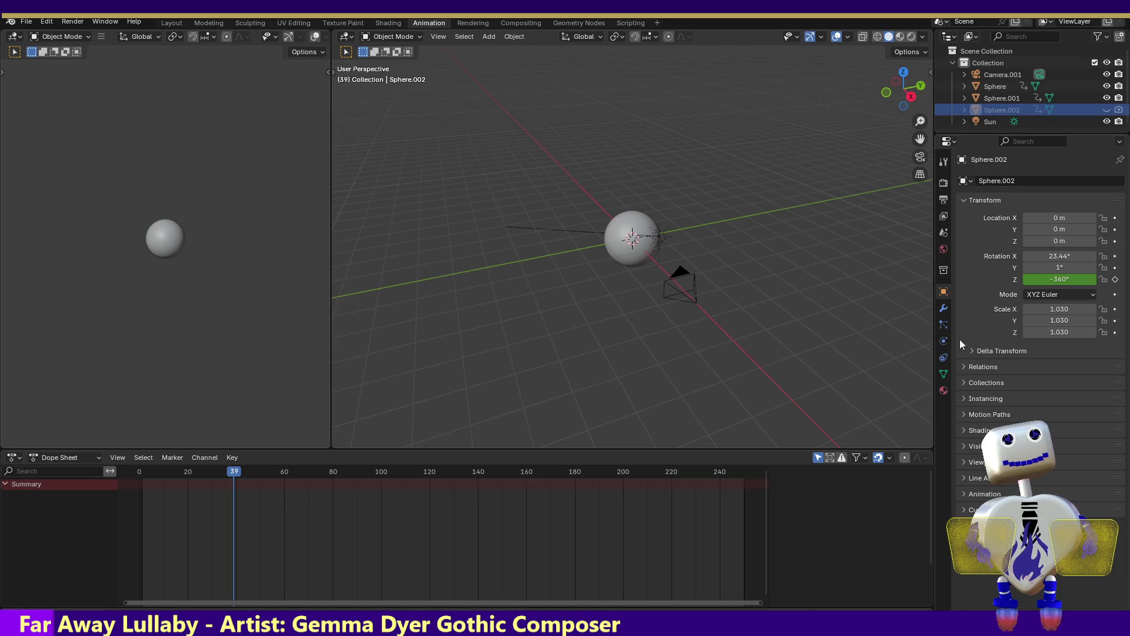
{"action": "left_click", "coordinate": [943, 325]}
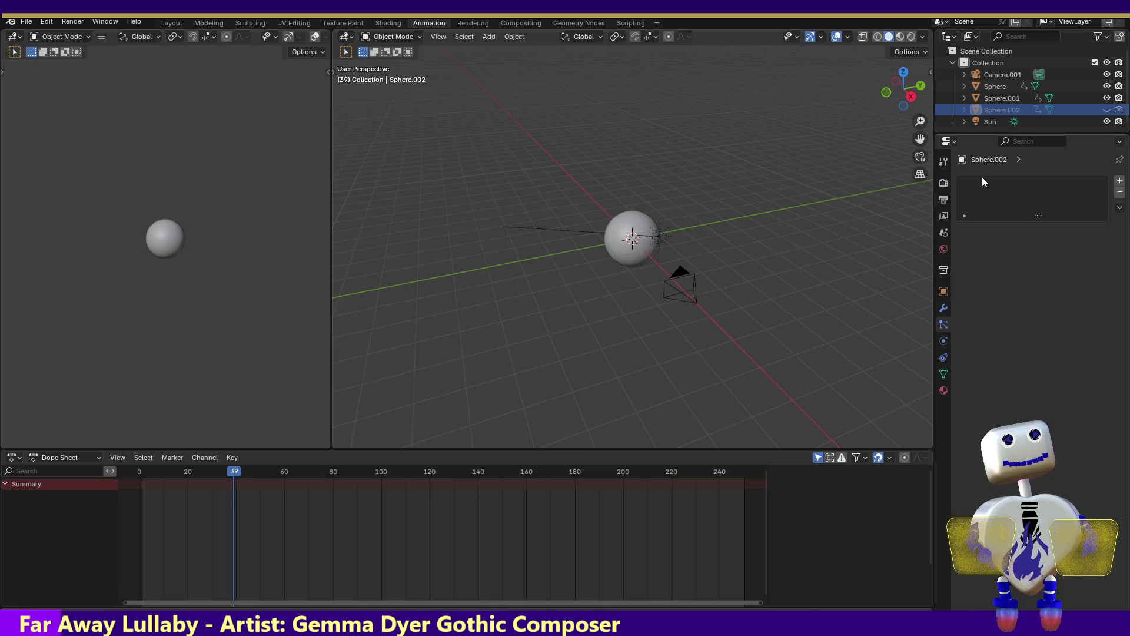
{"action": "left_click", "coordinate": [989, 102]}
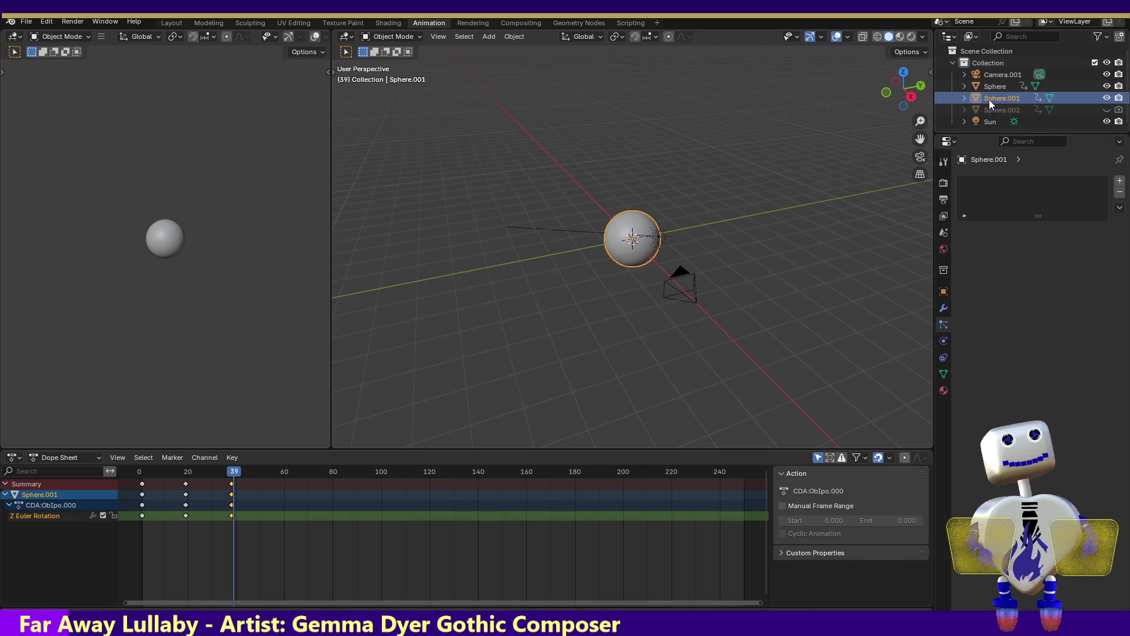
{"action": "left_click", "coordinate": [992, 113]}
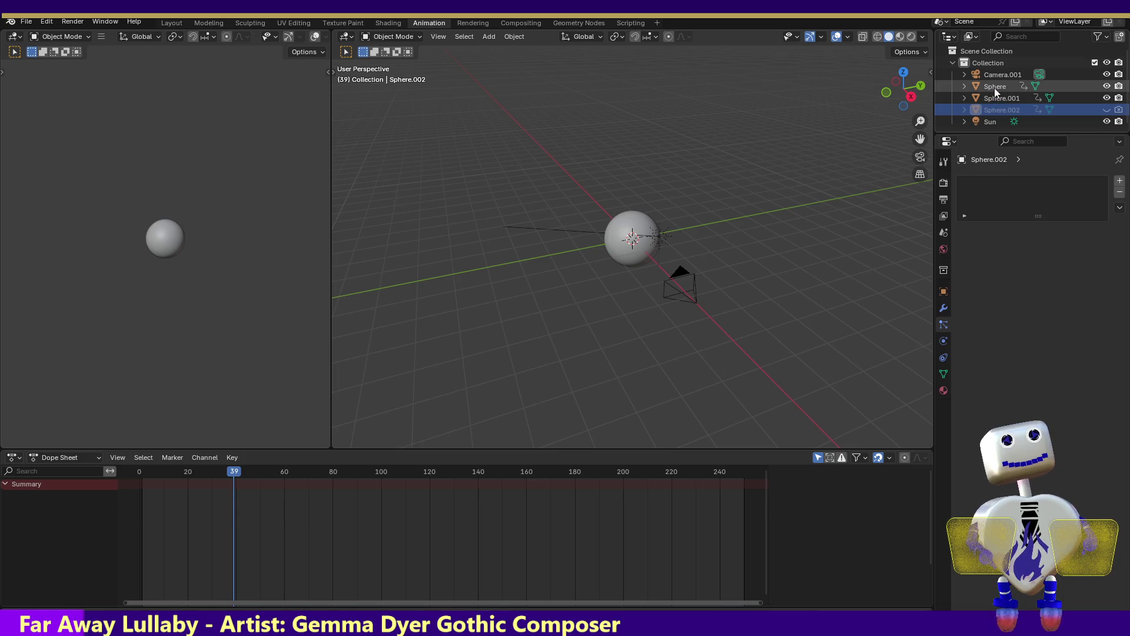
{"action": "left_click", "coordinate": [995, 87]}
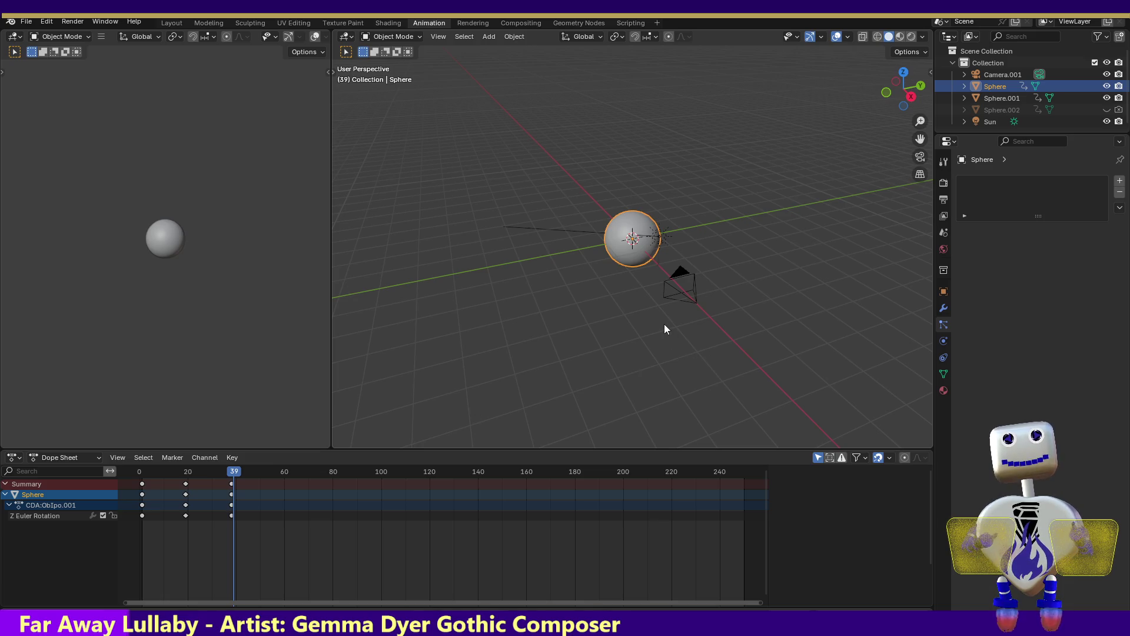
{"action": "key", "text": "Left"}
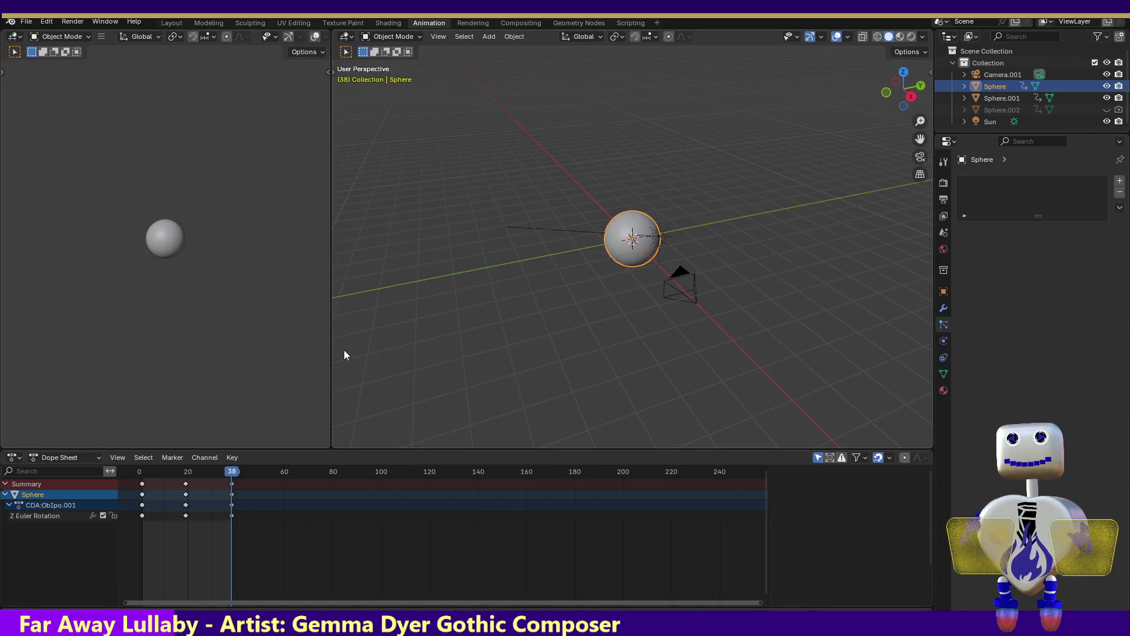
{"action": "left_click", "coordinate": [943, 184]}
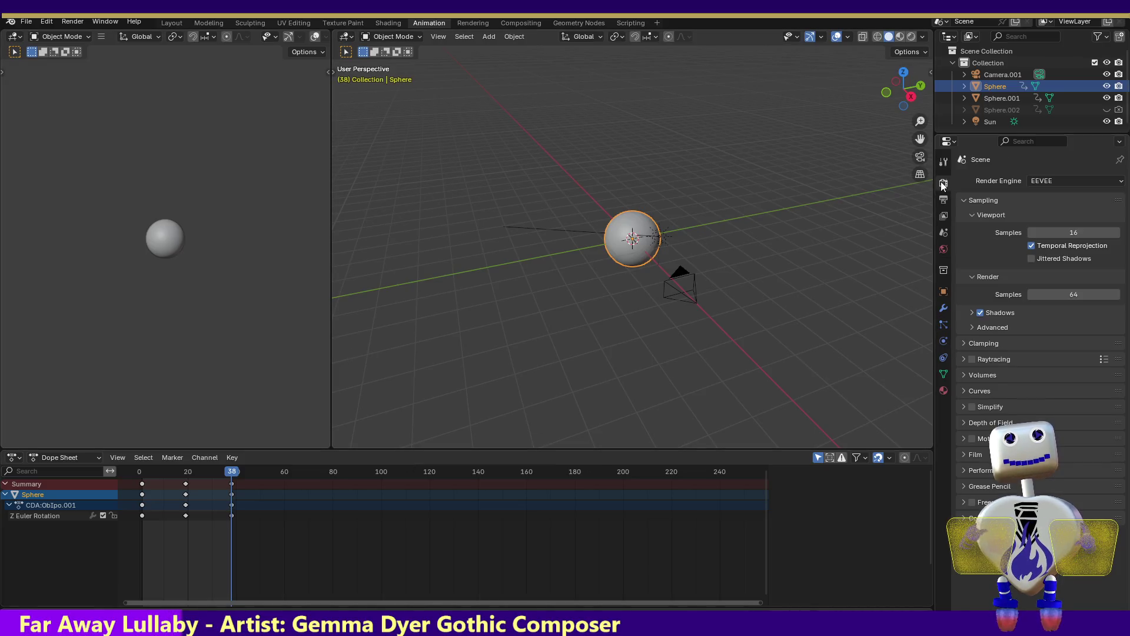
- Set the output resolution to 240 × 135 px for the frame 1–38 rotation animation
{"action": "left_click", "coordinate": [944, 202]}
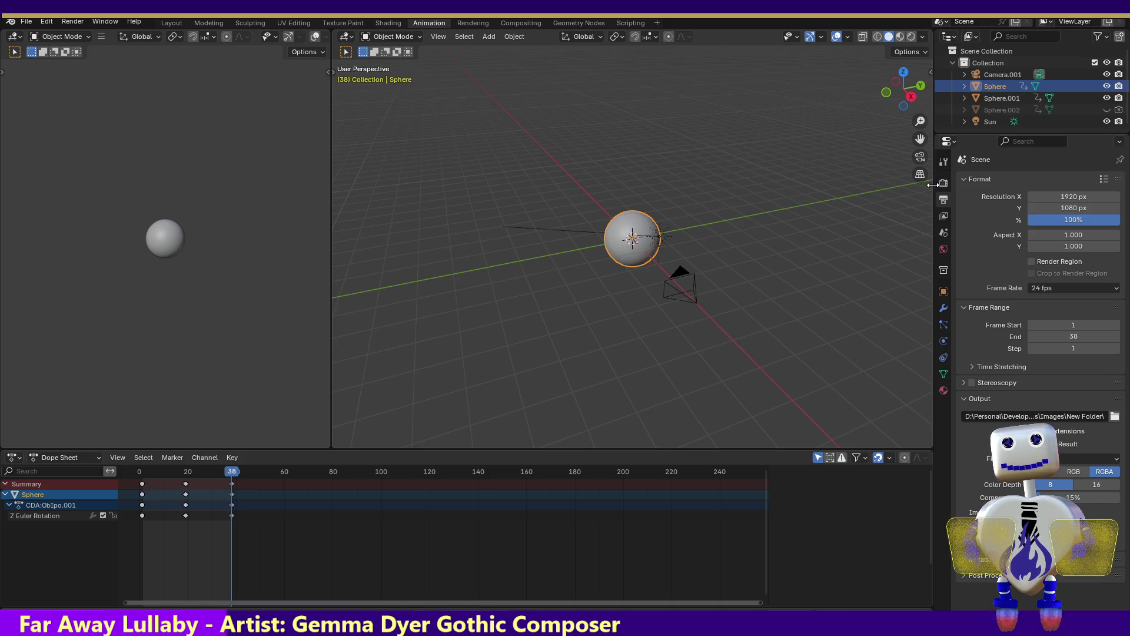
{"action": "left_click", "coordinate": [1069, 196]}
{"action": "type", "text": "240"}
{"action": "key", "text": "Return"}
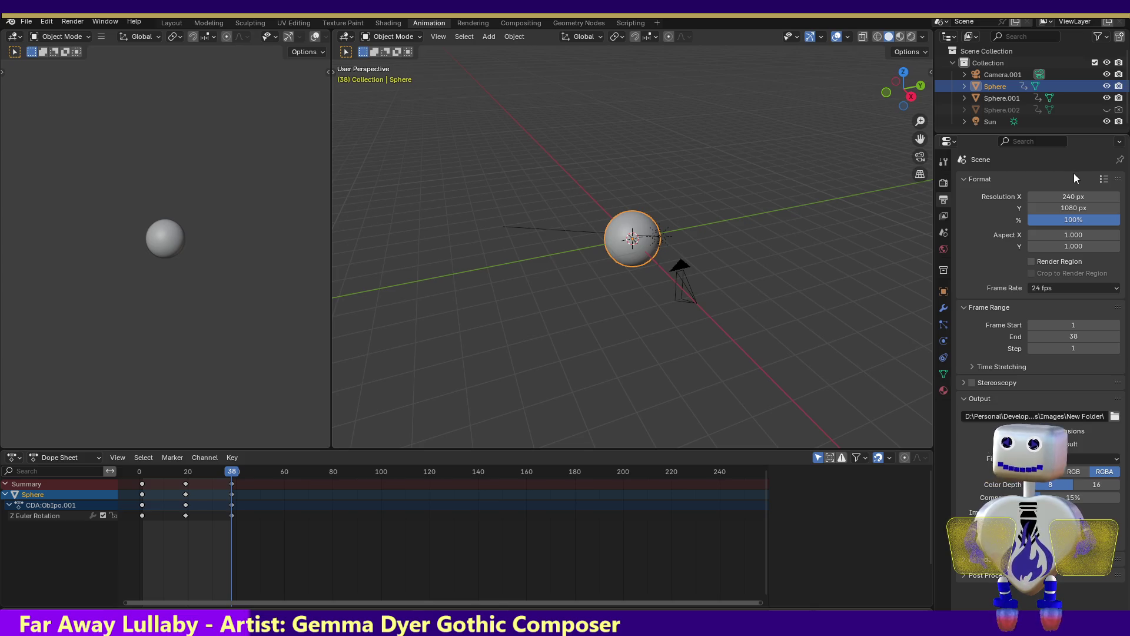
{"action": "left_click", "coordinate": [1066, 206]}
{"action": "type", "text": "135"}
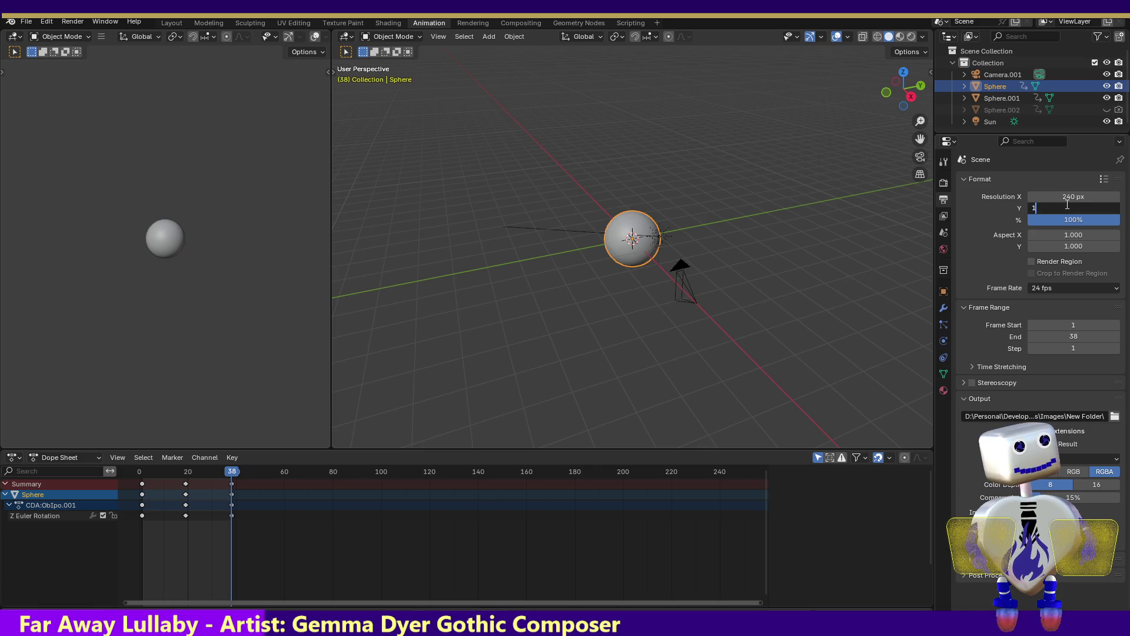
{"action": "key", "text": "Return"}
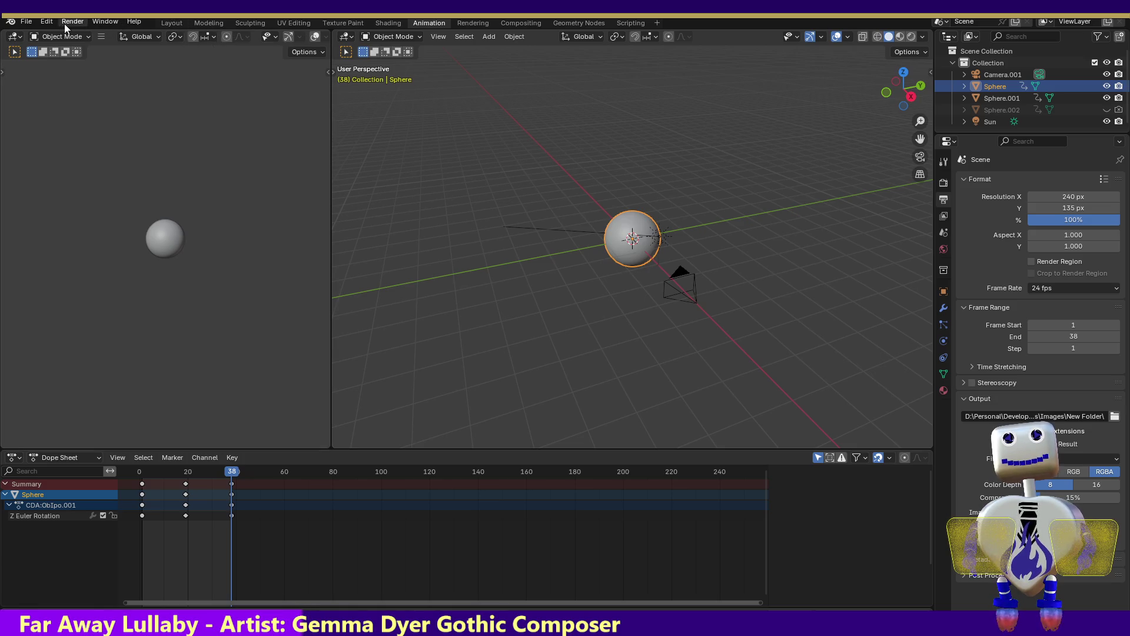
- Render the full animation as image frames, then scrub the timeline back
{"action": "left_click", "coordinate": [83, 19]}
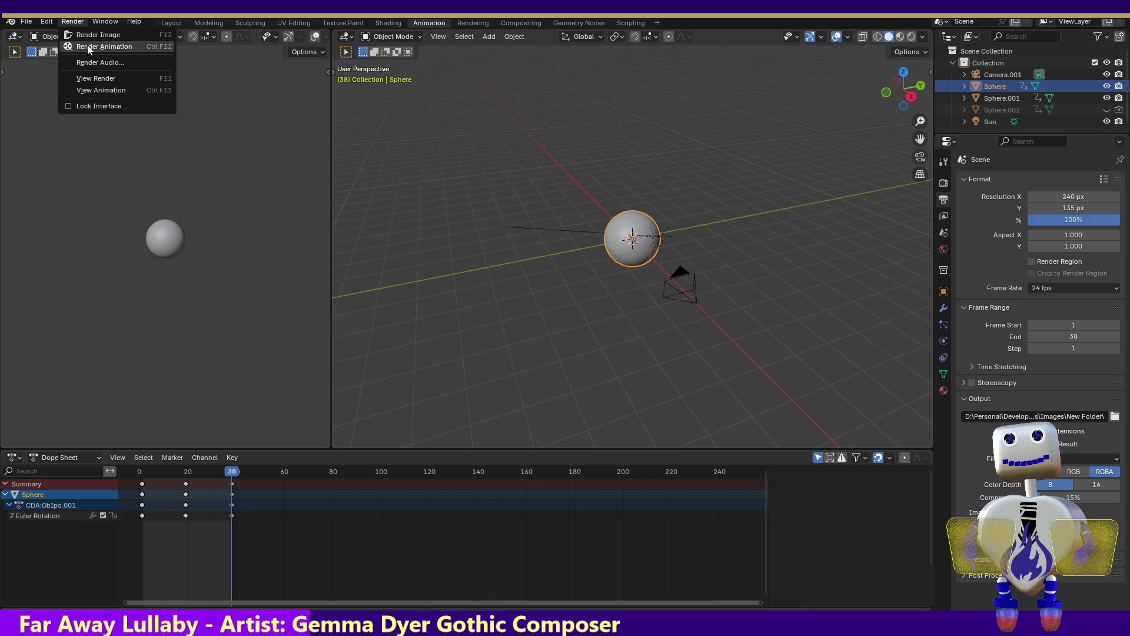
{"action": "left_click", "coordinate": [89, 46]}
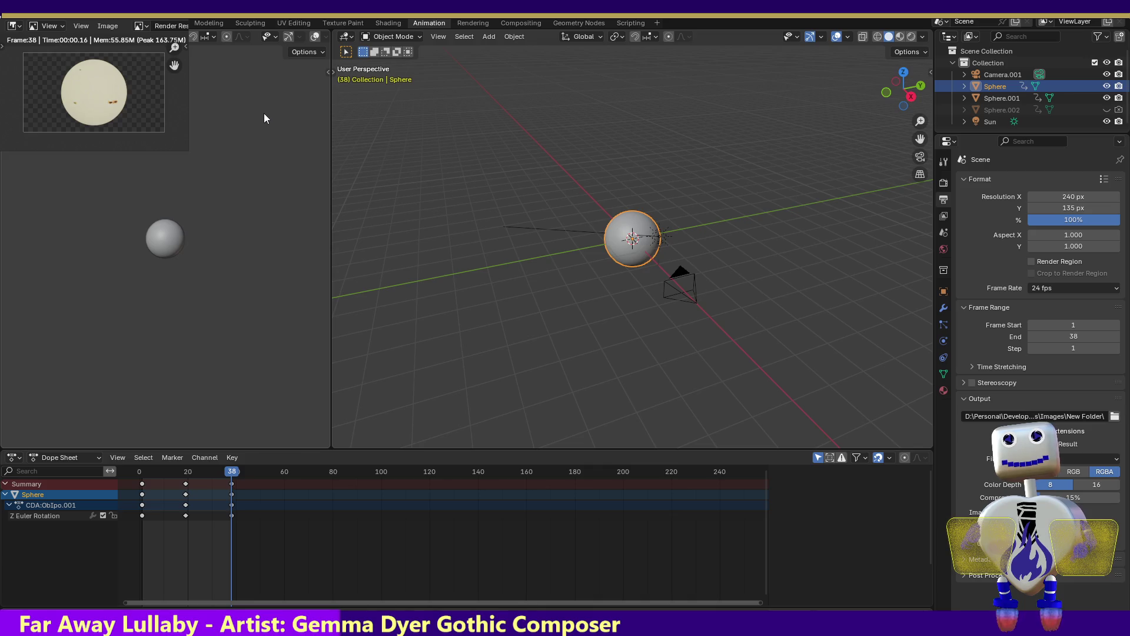
{"action": "key", "text": "Escape"}
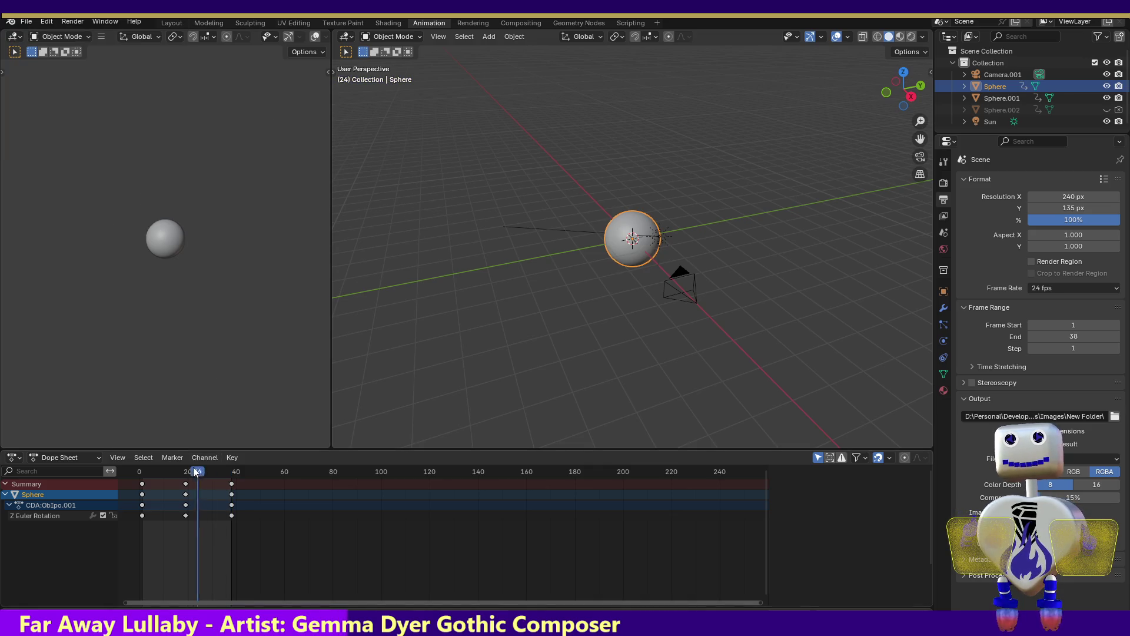
{"action": "left_click_drag", "start_coordinate": [232, 477], "coordinate": [141, 457]}
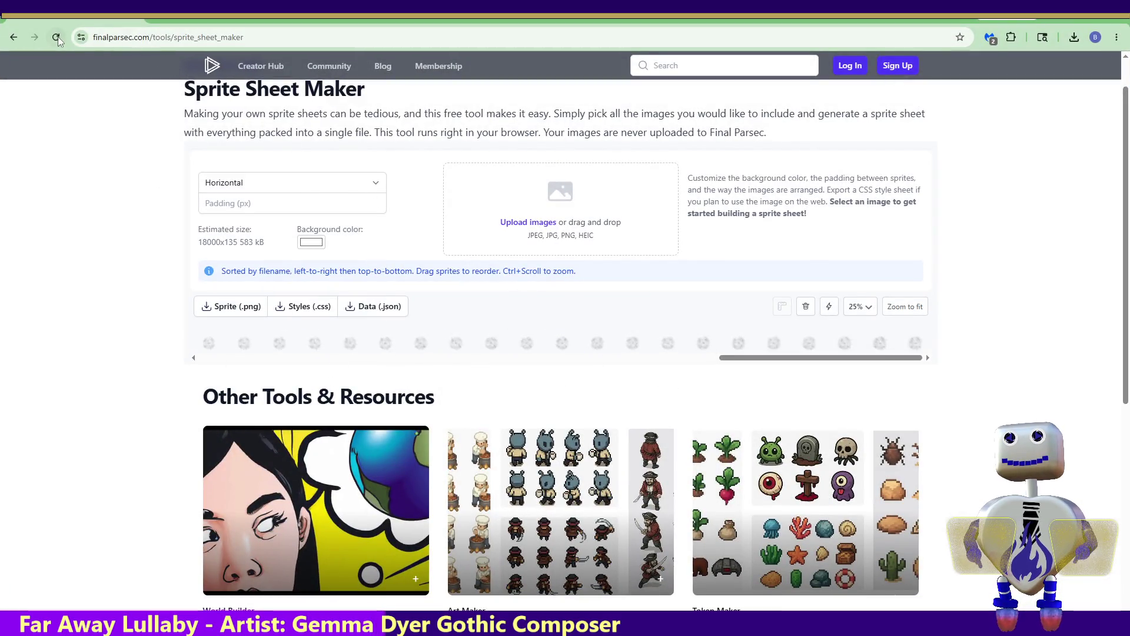
- Arrange the rendered sphere frames in a horizontal row and download sprite_sheet.png
{"action": "left_click", "coordinate": [252, 184]}
{"action": "left_click", "coordinate": [267, 218]}
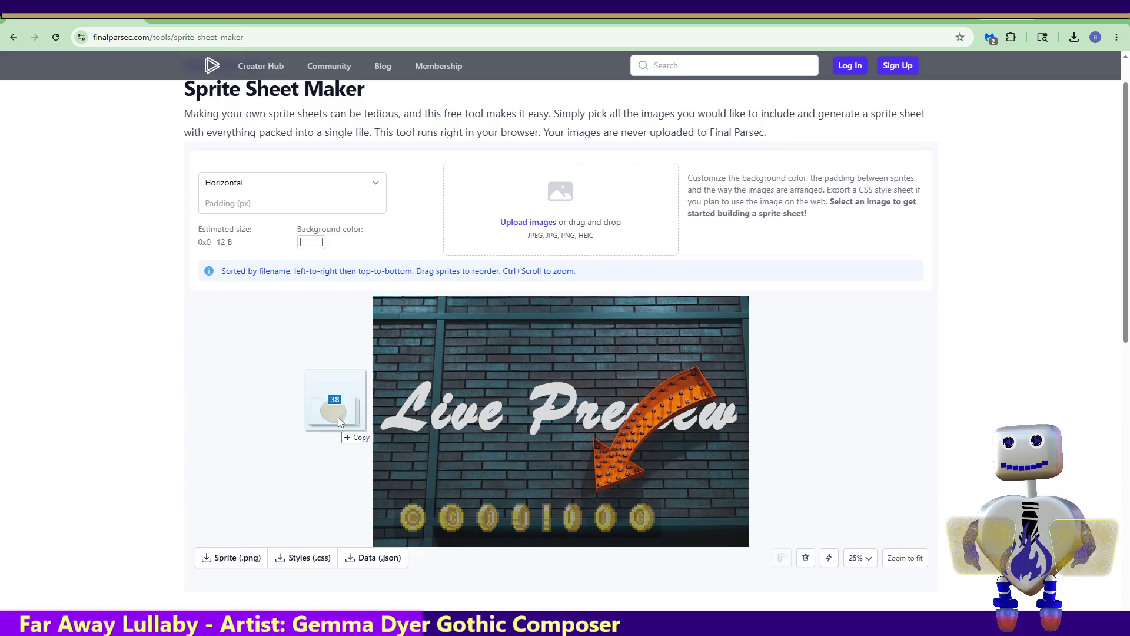
{"action": "left_click_drag", "start_coordinate": [339, 417], "coordinate": [542, 215]}
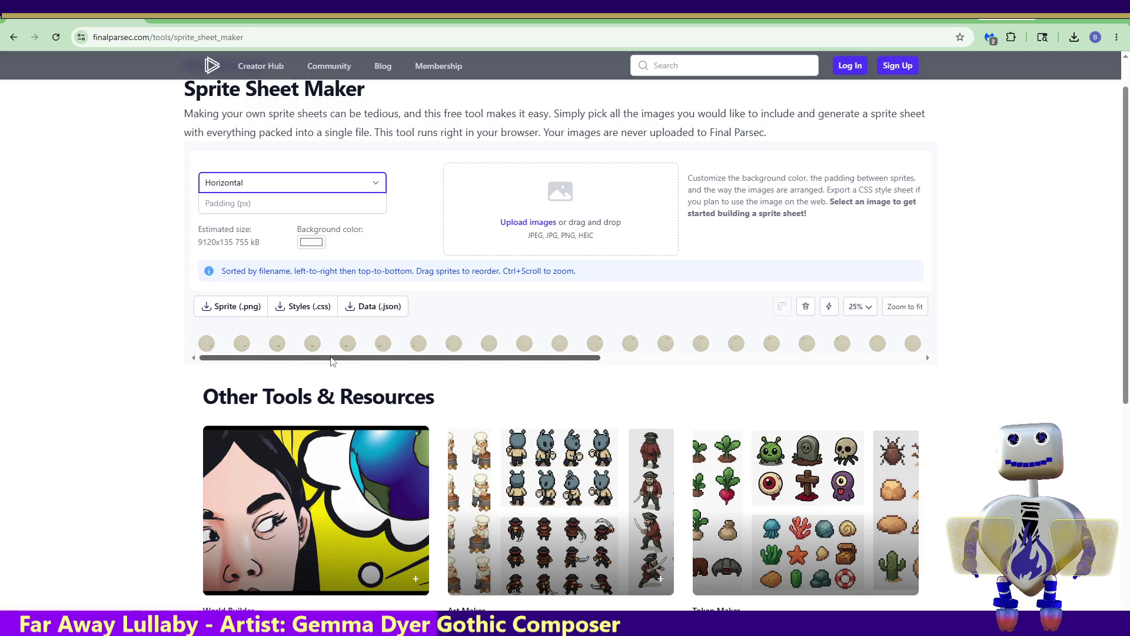
{"action": "left_click_drag", "start_coordinate": [320, 359], "coordinate": [731, 364]}
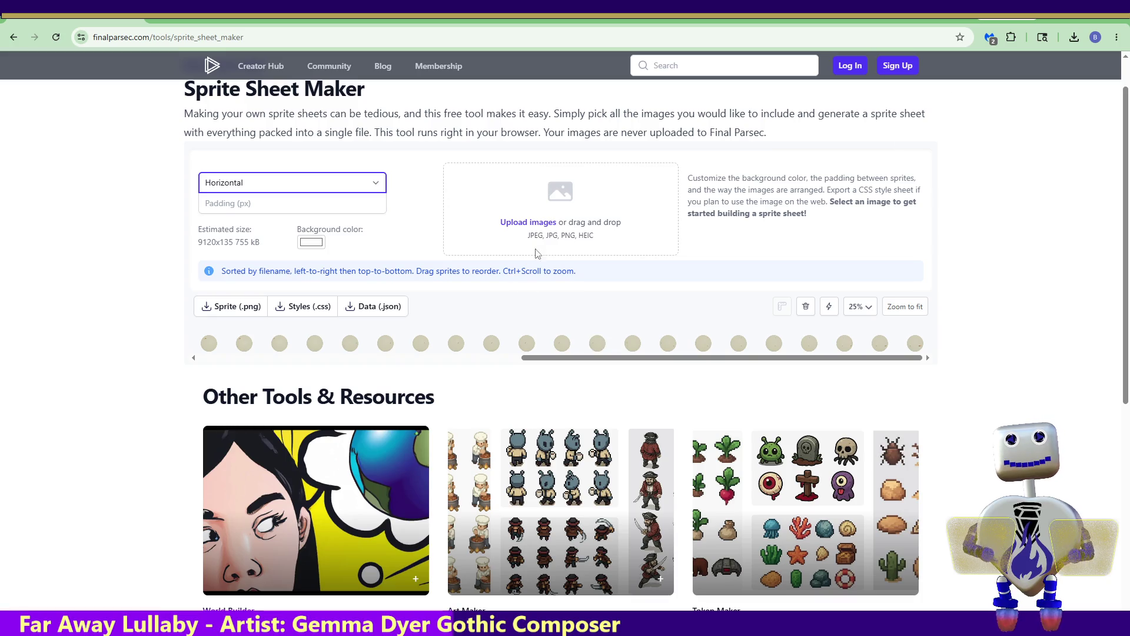
{"action": "left_click", "coordinate": [237, 306]}
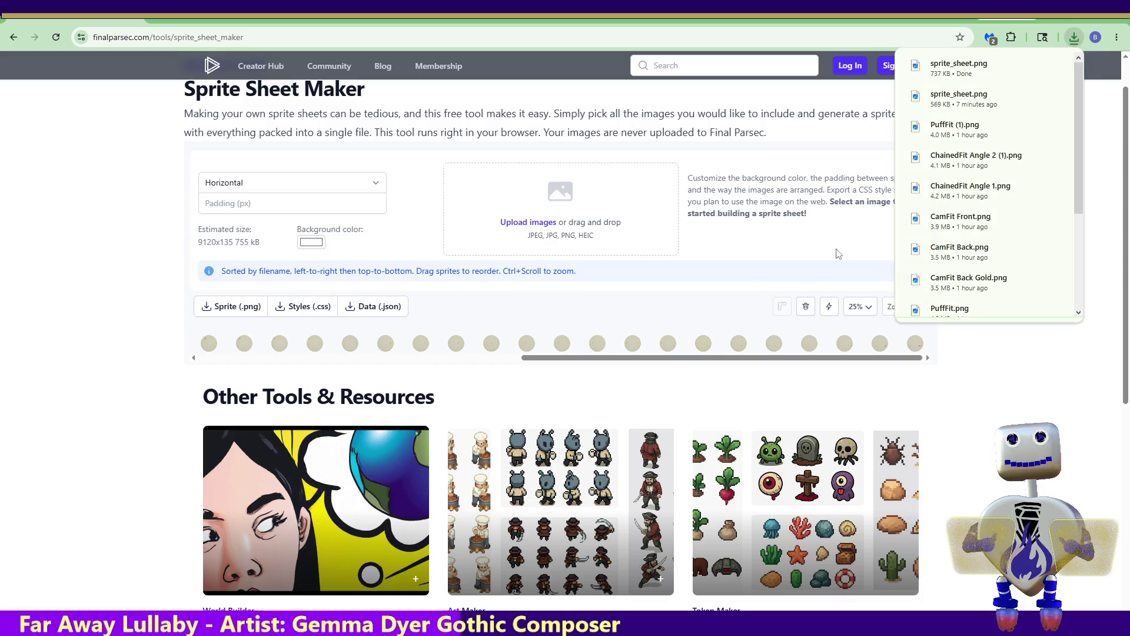
{"action": "left_click", "coordinate": [1031, 68]}
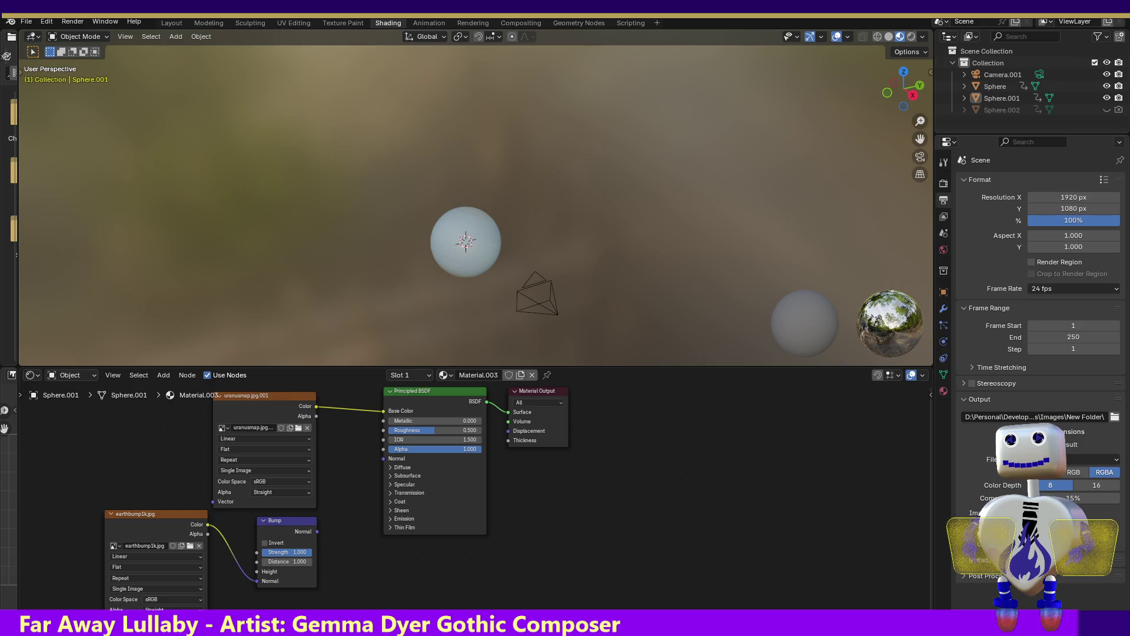
- In the Layout workspace enlarge the 3D view and bring up the last render result
{"action": "left_click", "coordinate": [166, 23]}
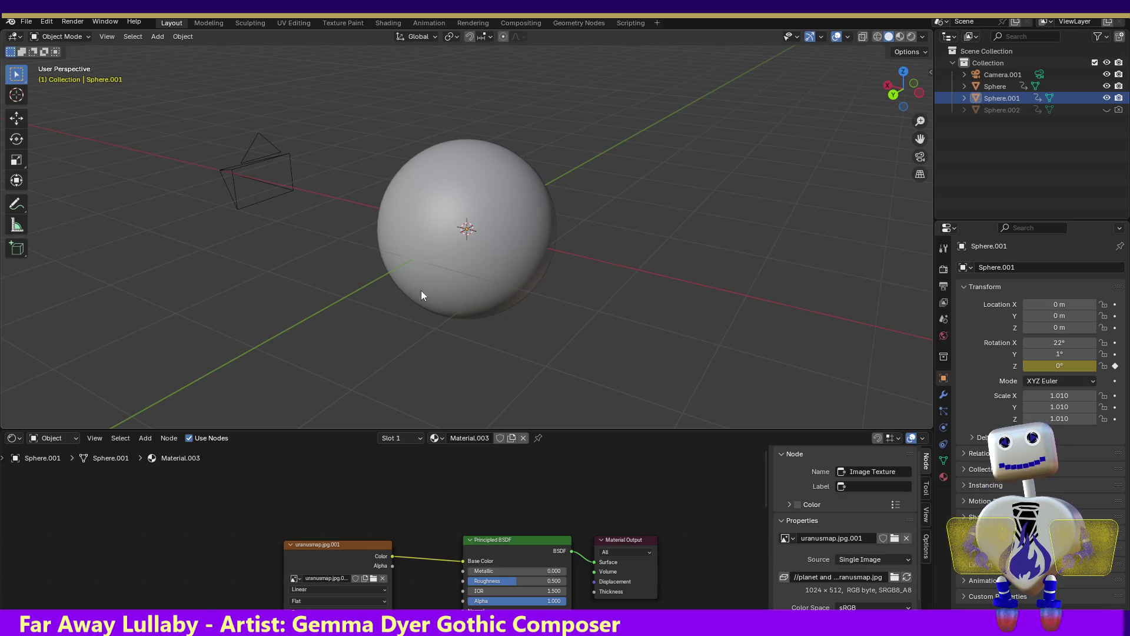
{"action": "mouse_move", "coordinate": [302, 432]}
{"action": "left_mouse_down"}
{"action": "mouse_move", "coordinate": [317, 245]}
{"action": "mouse_move", "coordinate": [326, 467]}
{"action": "left_mouse_up"}
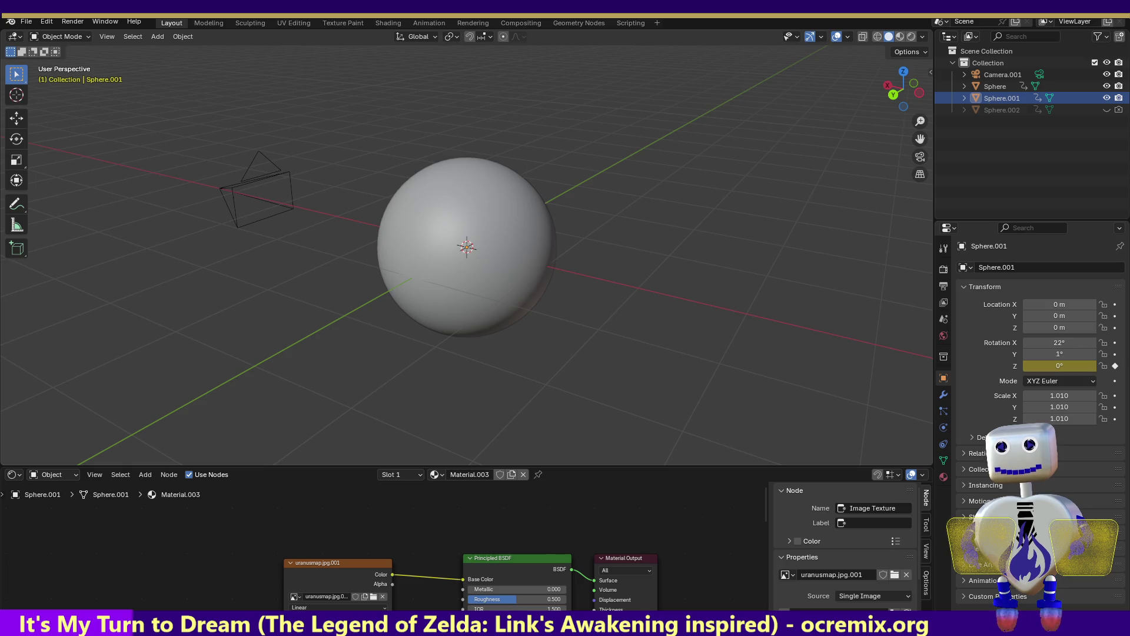
{"action": "key", "text": "F12"}
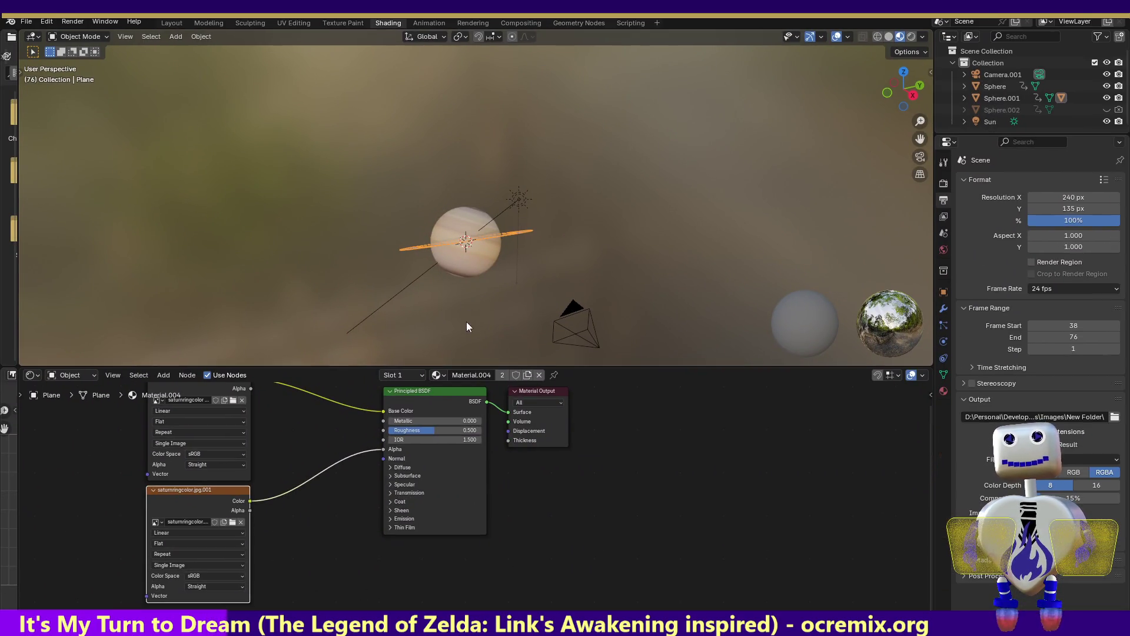
{"action": "left_click", "coordinate": [899, 73]}
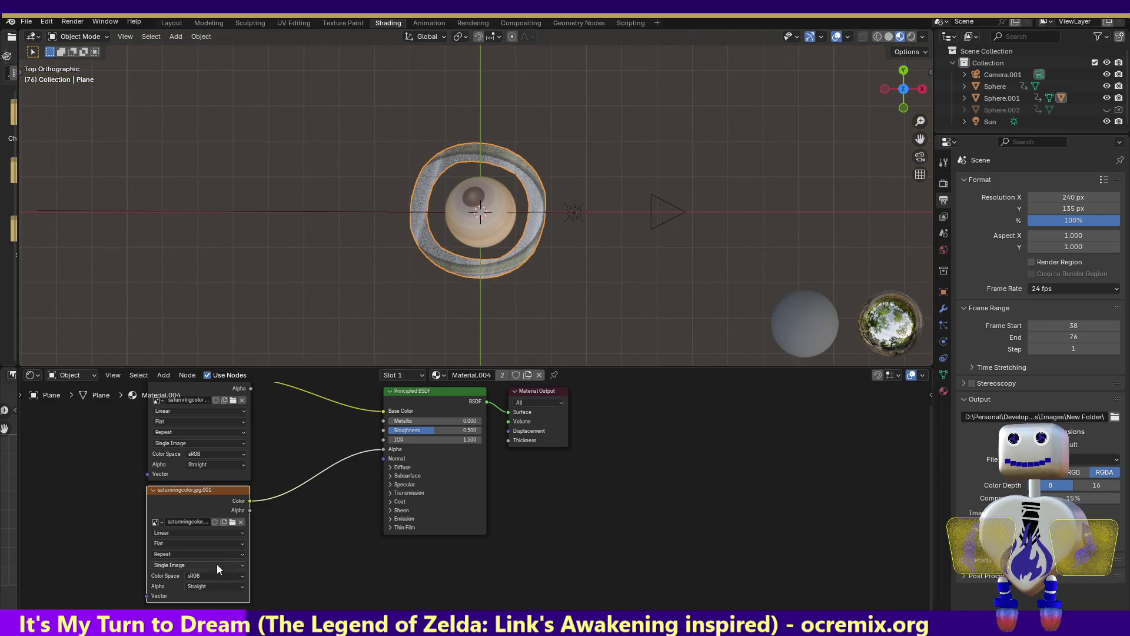
{"action": "left_click", "coordinate": [215, 421]}
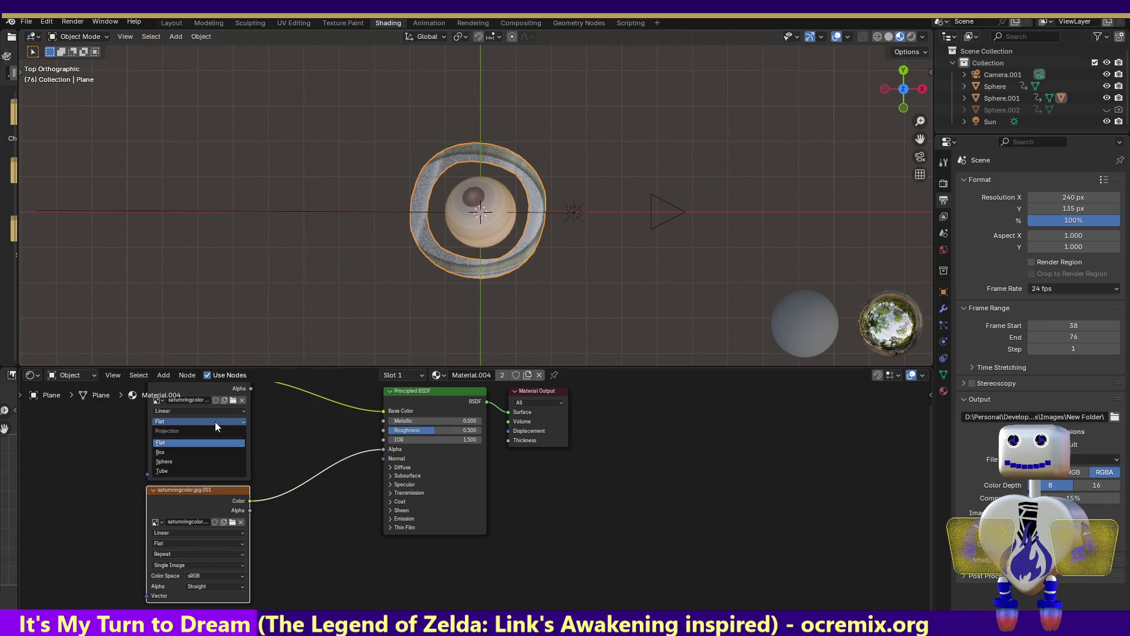
{"action": "left_click", "coordinate": [209, 465]}
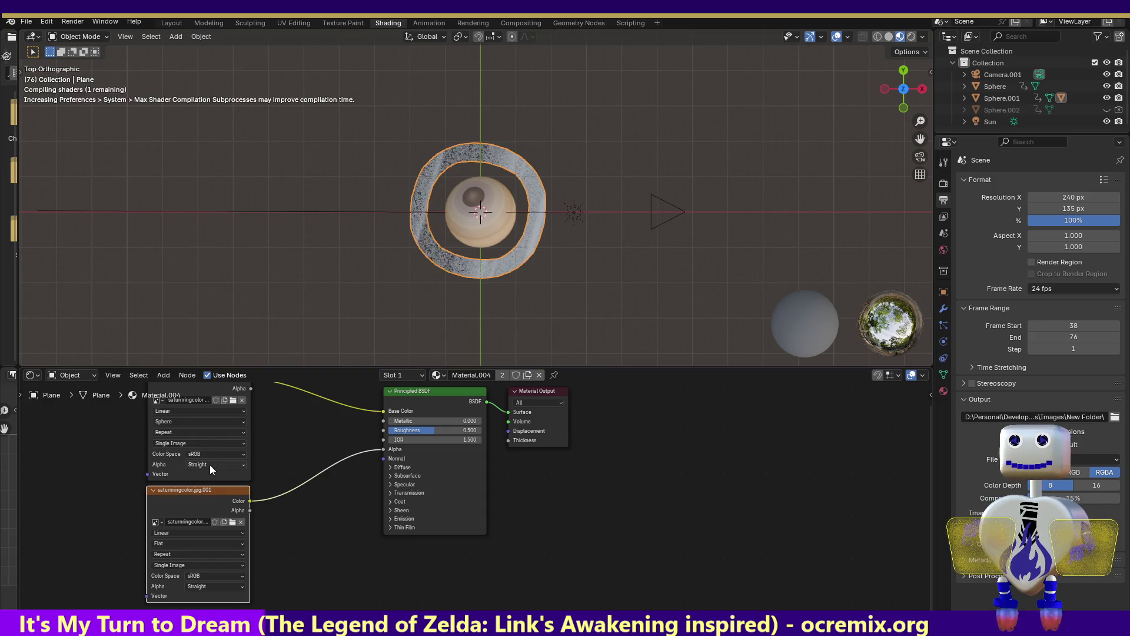
{"action": "left_click", "coordinate": [202, 419]}
{"action": "left_click", "coordinate": [198, 431]}
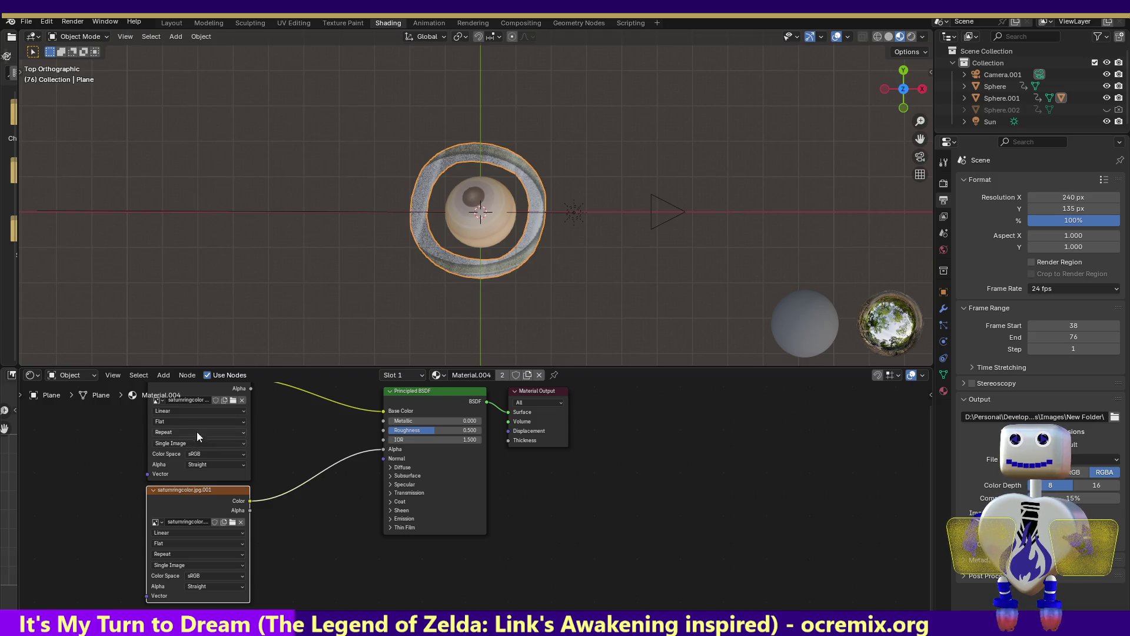
{"action": "left_click", "coordinate": [198, 410]}
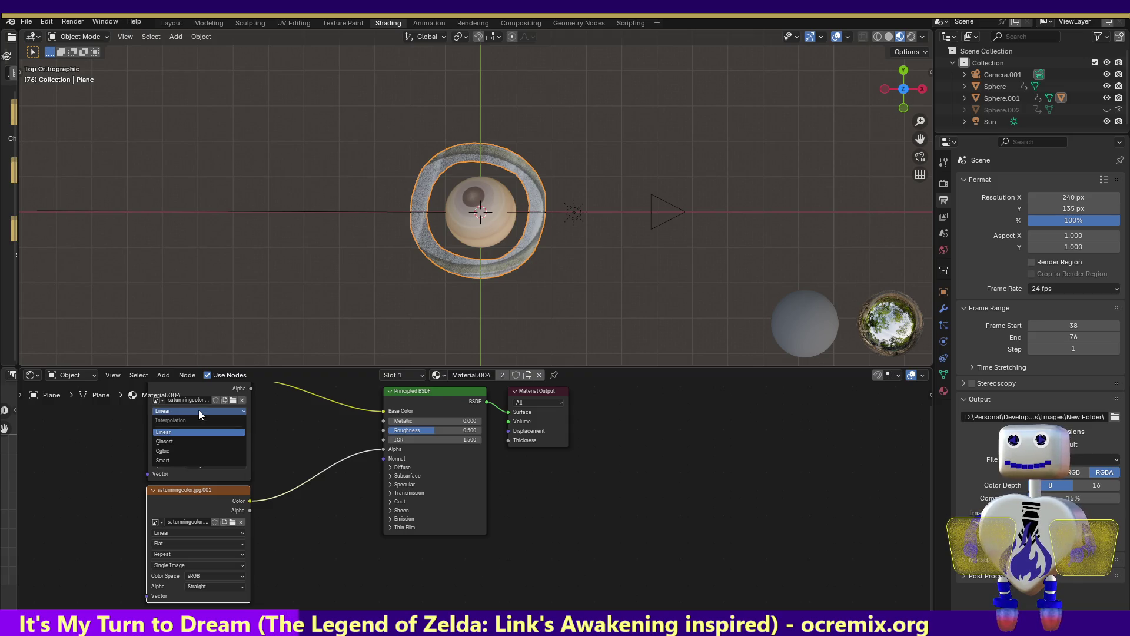
{"action": "left_click", "coordinate": [187, 441]}
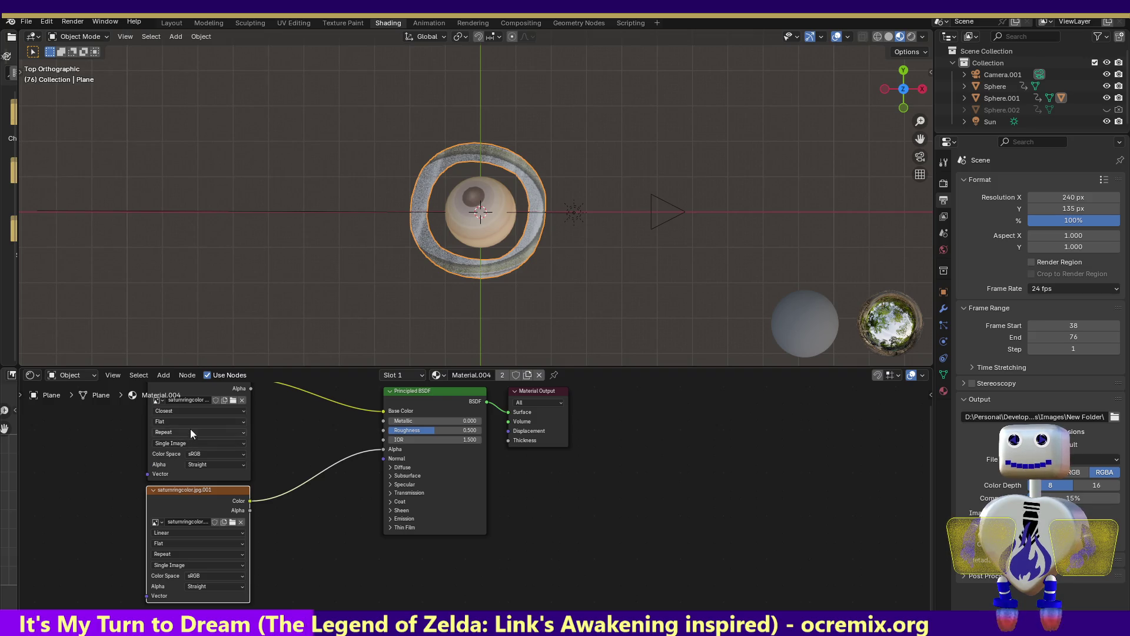
{"action": "left_click", "coordinate": [197, 410]}
{"action": "left_click", "coordinate": [186, 451]}
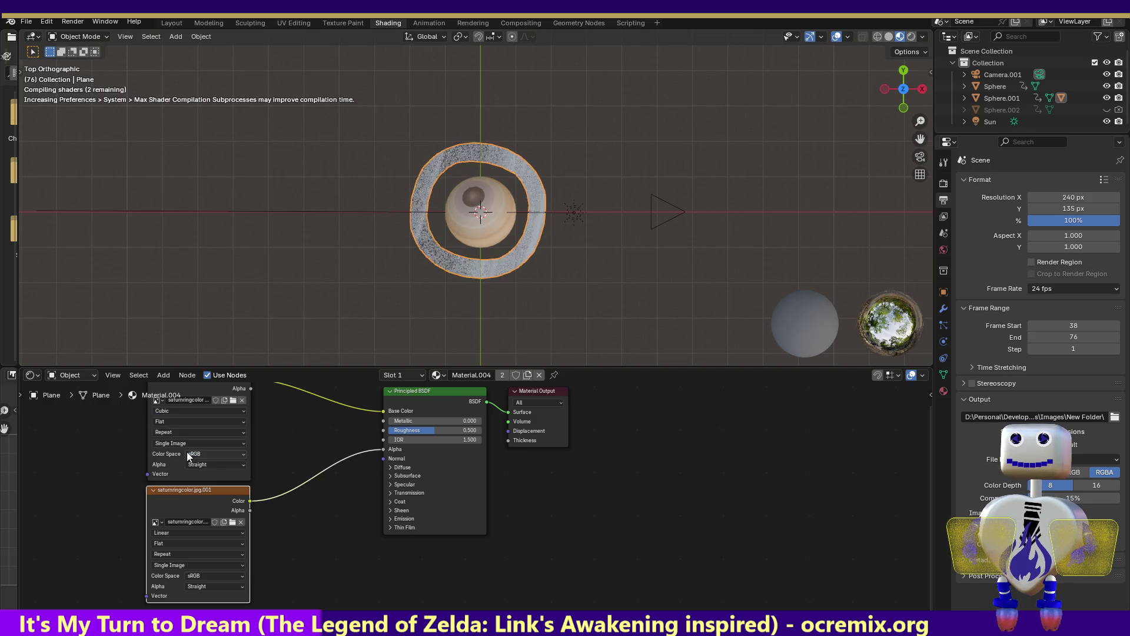
{"action": "left_click", "coordinate": [205, 411]}
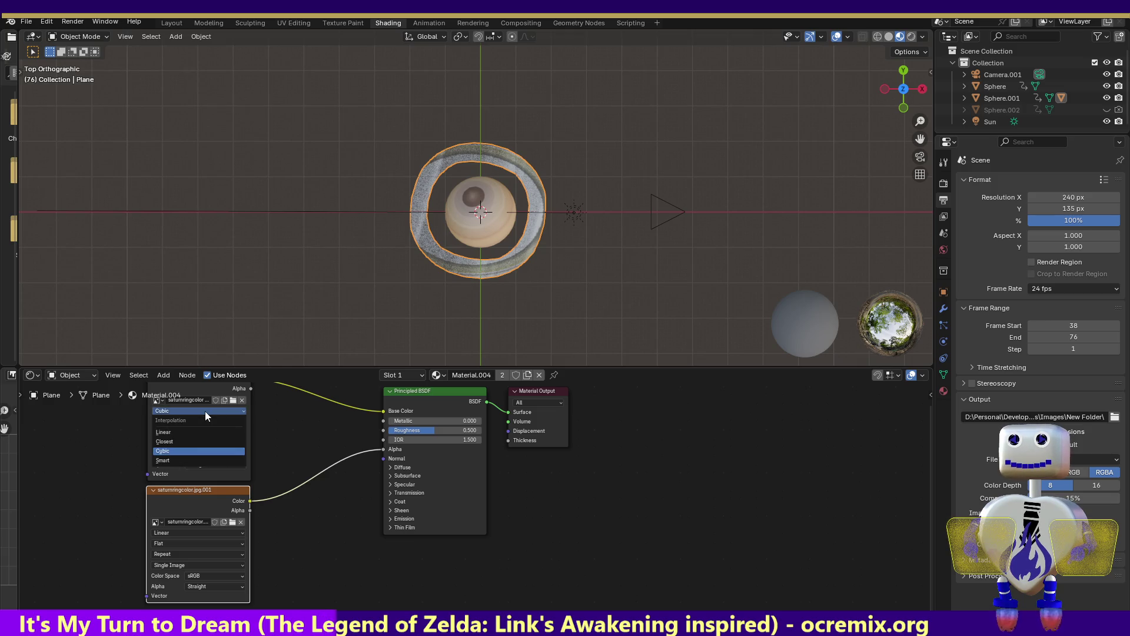
{"action": "left_click", "coordinate": [180, 456]}
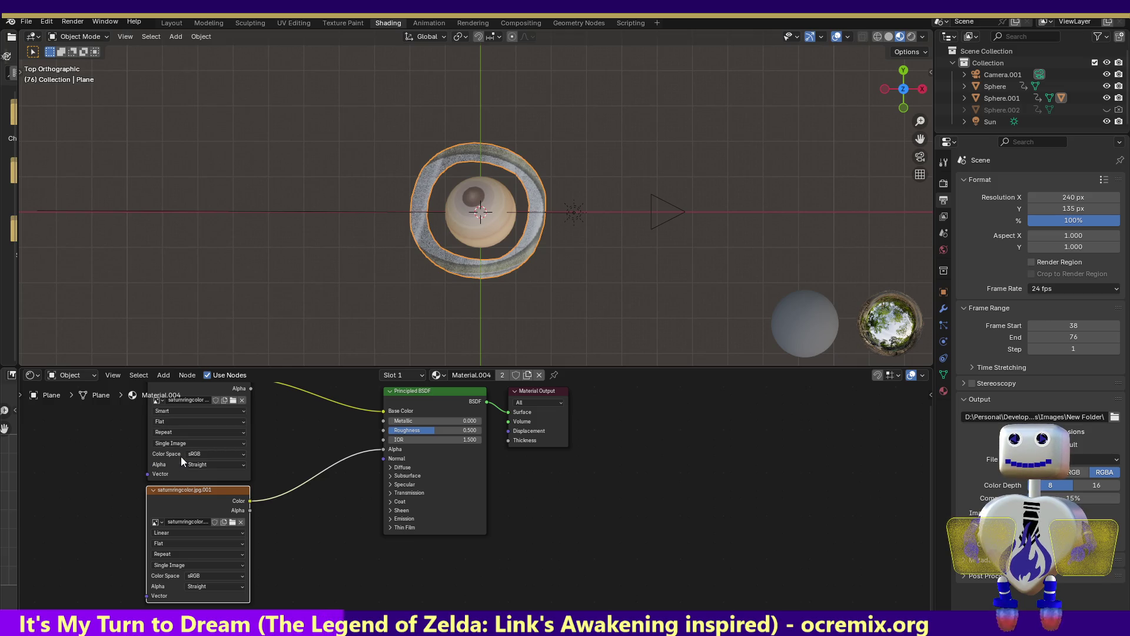
{"action": "left_click", "coordinate": [206, 410]}
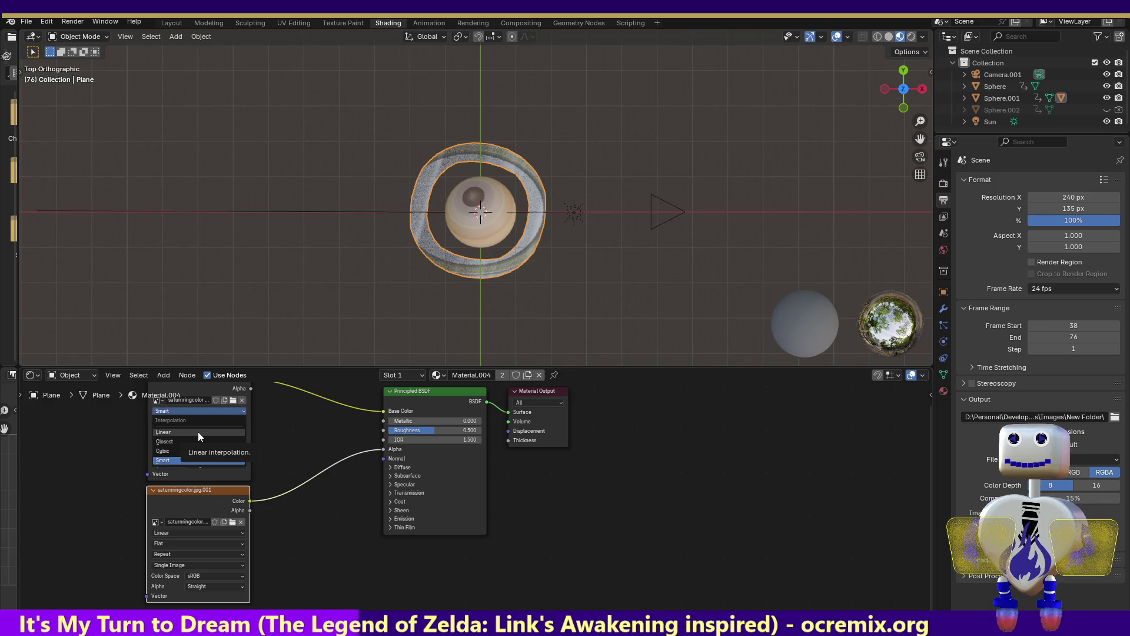
{"action": "left_click", "coordinate": [199, 432]}
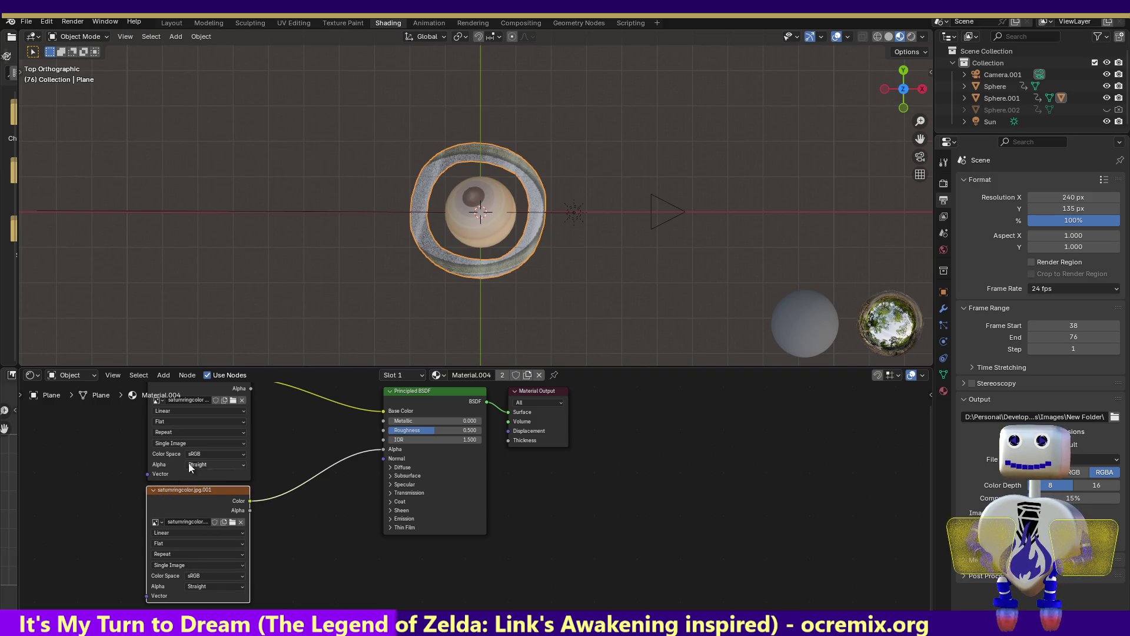
- Edit the upper ring texture's image name, then move on to the lower opacity image
{"action": "double_click", "coordinate": [201, 400]}
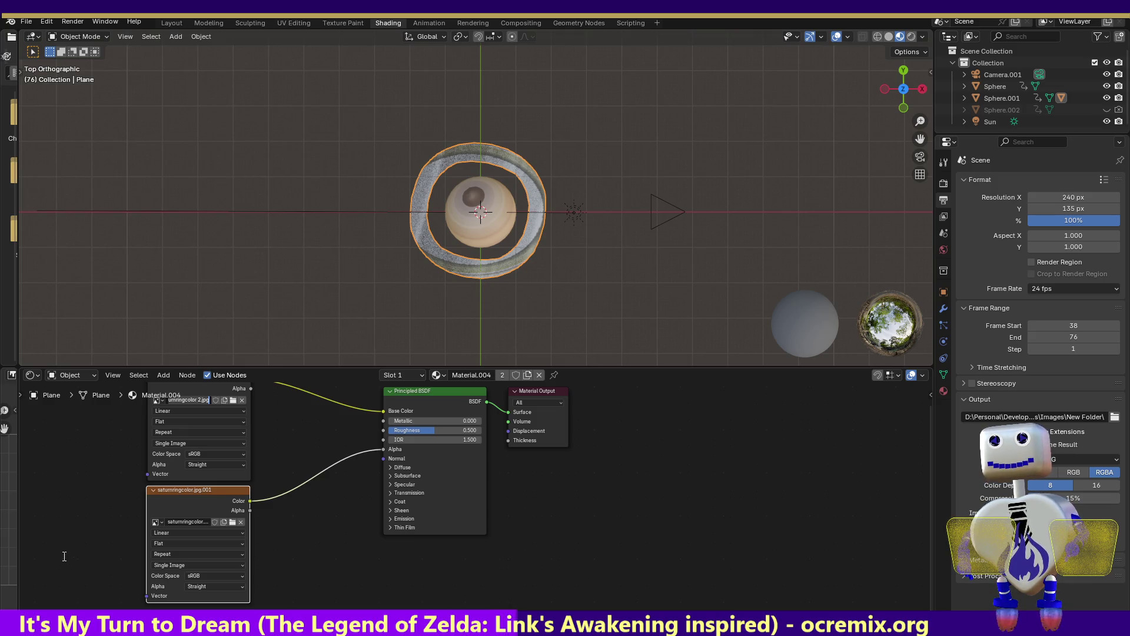
{"action": "left_click", "coordinate": [188, 520]}
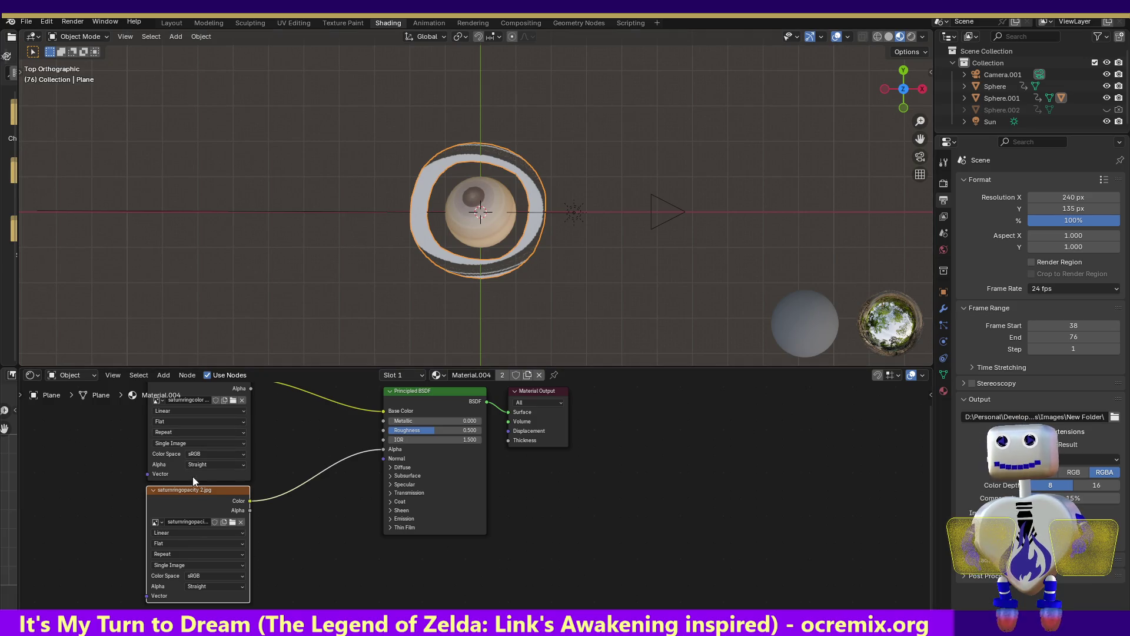
- Return the ring opacity texture to a Single Image source with Linear interpolation after trying Image Sequence and Smart
{"action": "left_click", "coordinate": [208, 565]}
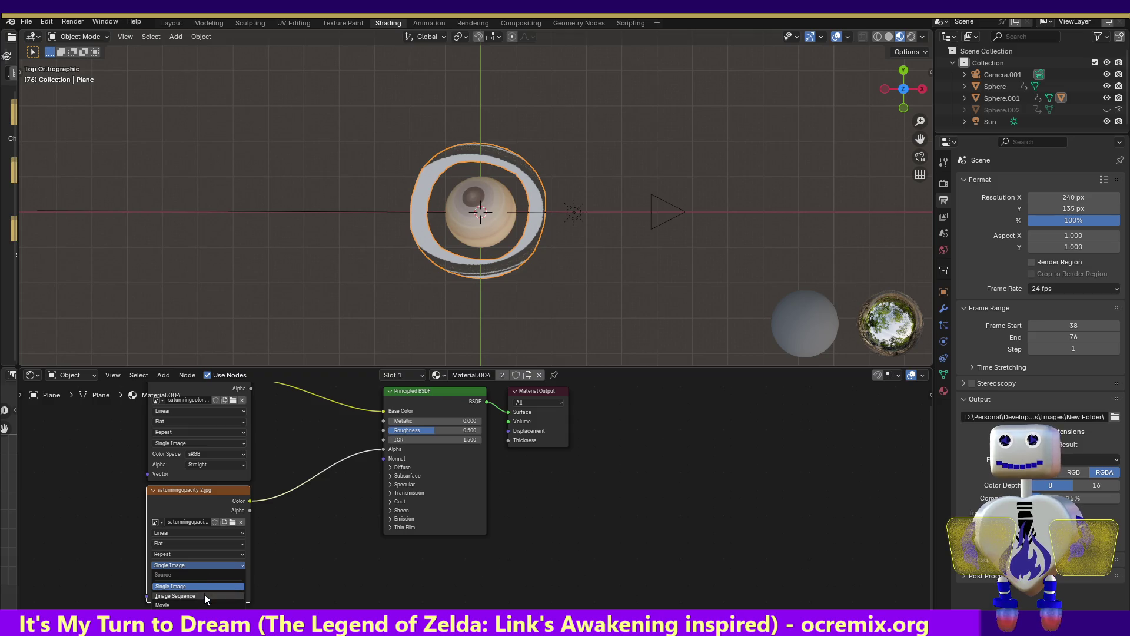
{"action": "left_click", "coordinate": [204, 594]}
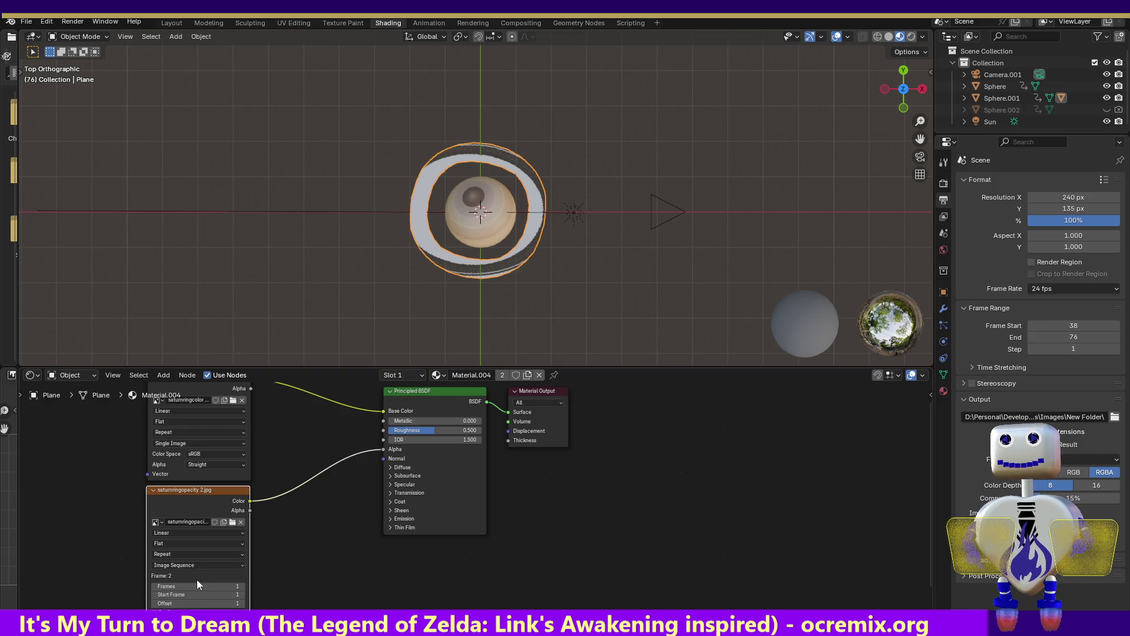
{"action": "left_click", "coordinate": [193, 562]}
{"action": "left_click", "coordinate": [193, 585]}
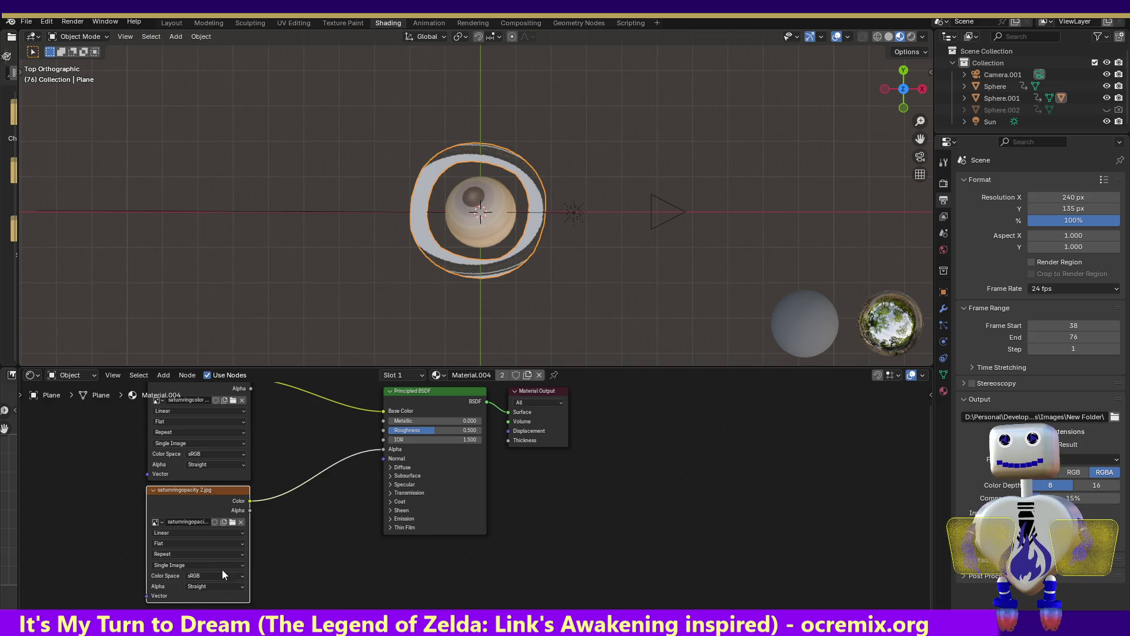
{"action": "left_click", "coordinate": [202, 586]}
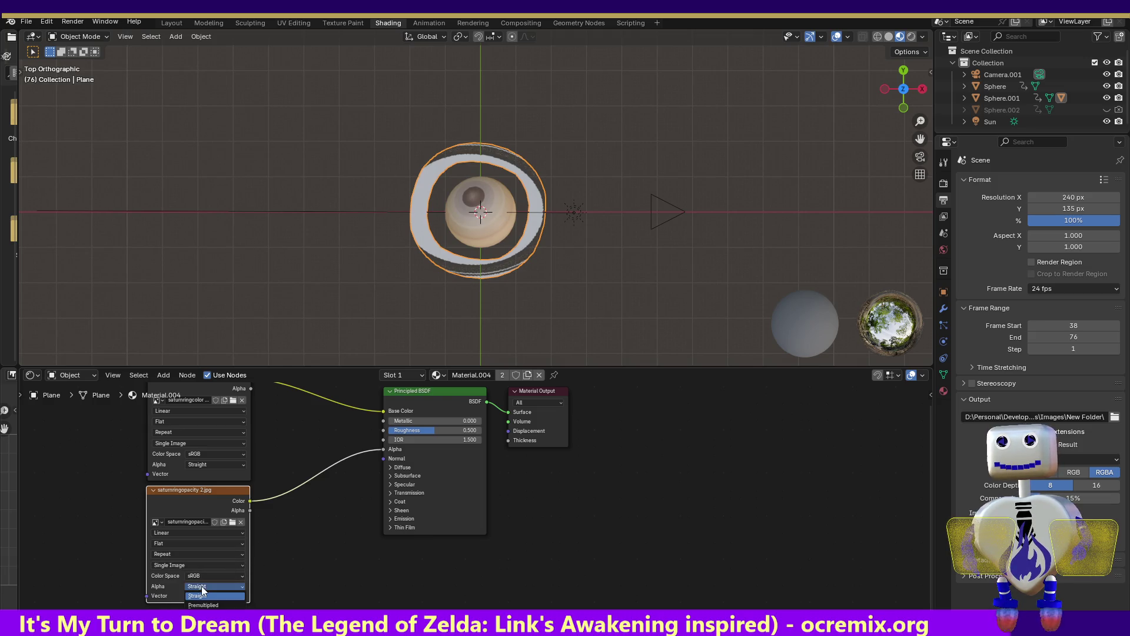
{"action": "left_click", "coordinate": [176, 535]}
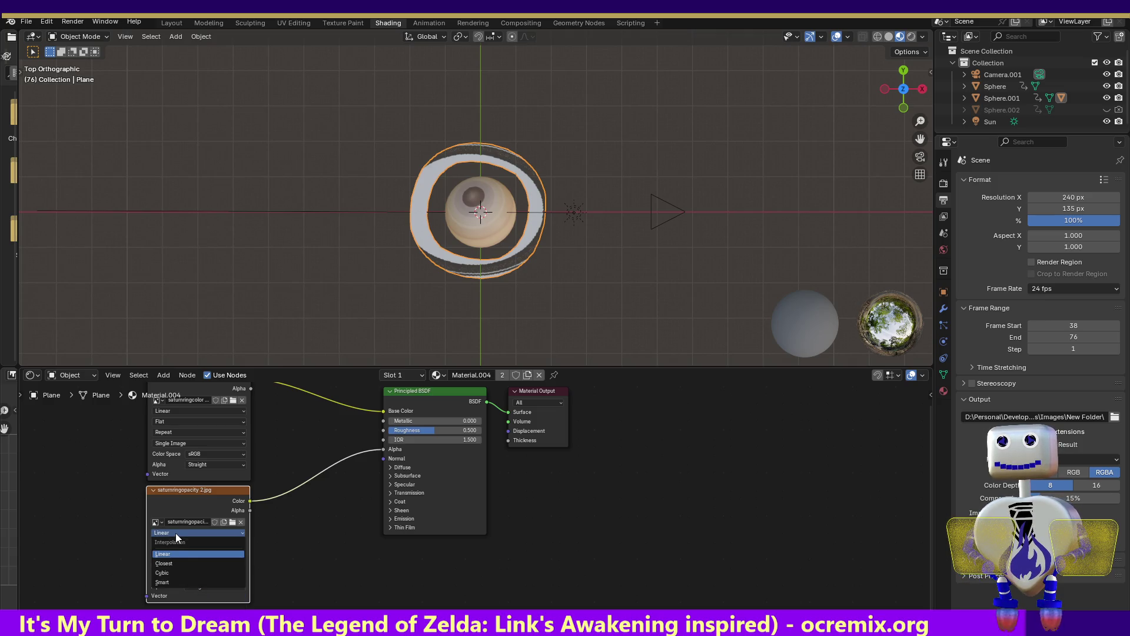
{"action": "left_click", "coordinate": [175, 582]}
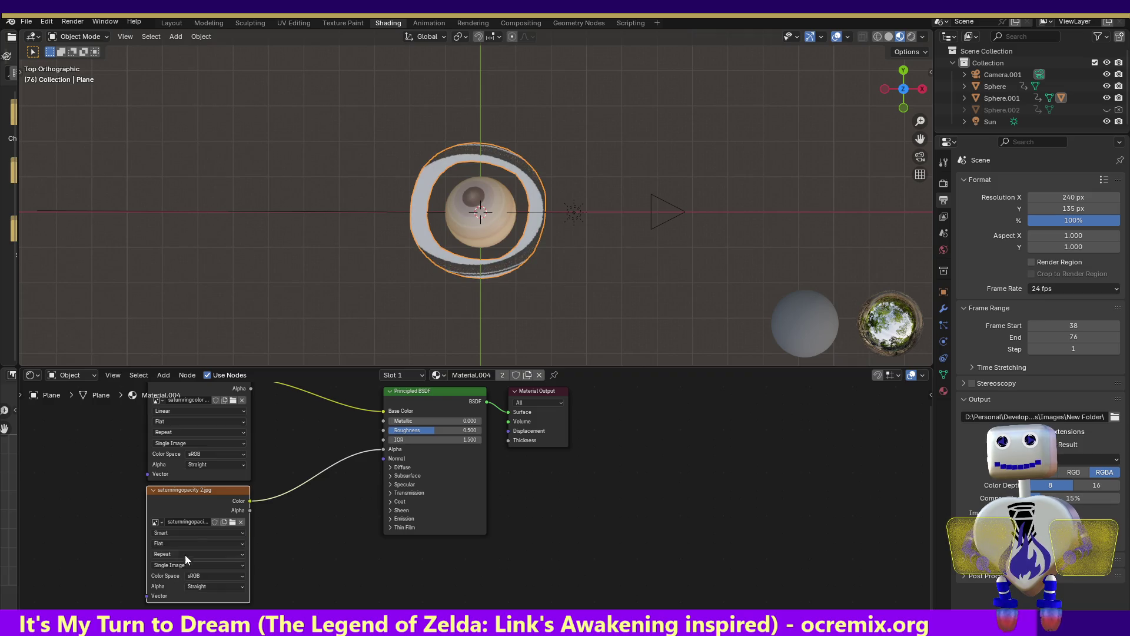
{"action": "left_click", "coordinate": [188, 534]}
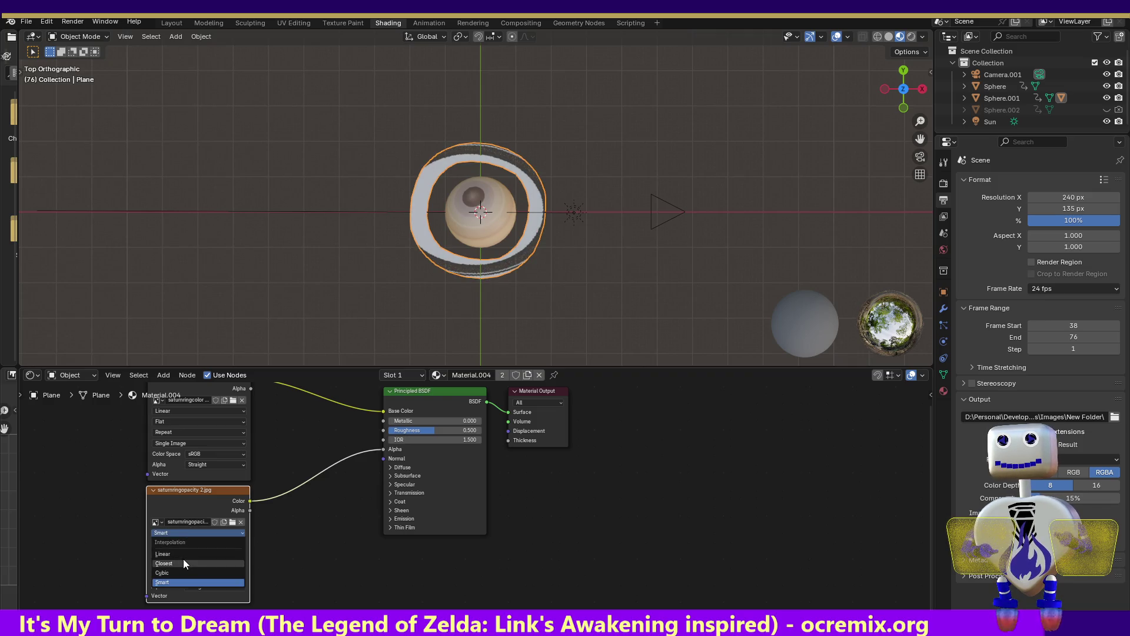
{"action": "left_click", "coordinate": [188, 549]}
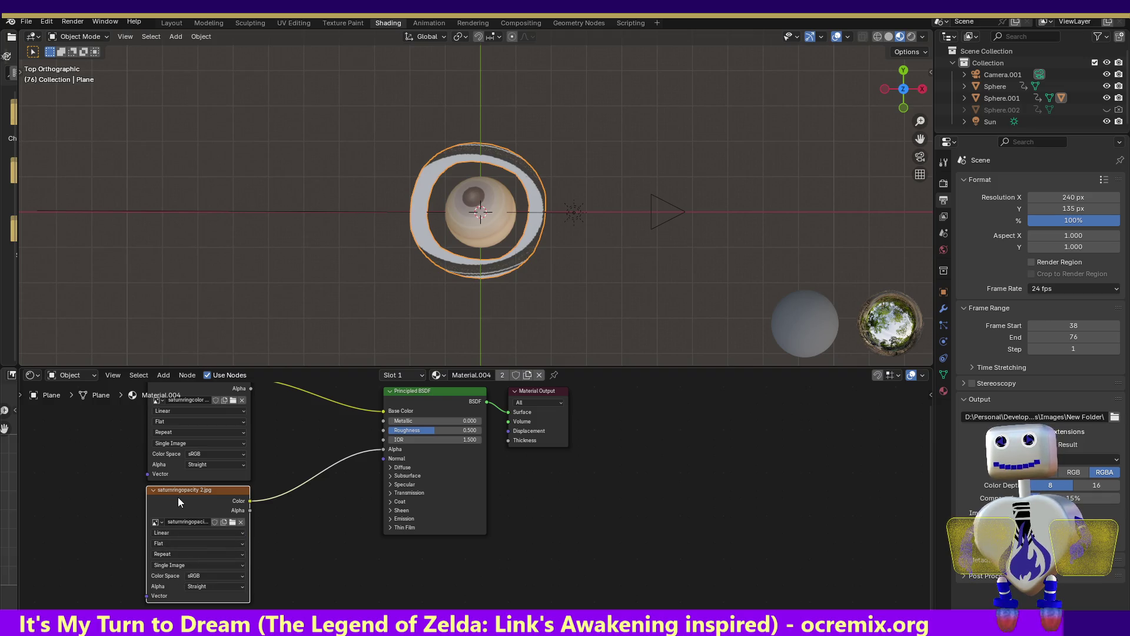
- Keep the ring colour texture a single image and try Extend, Clip and Mirror edge extension
{"action": "left_click", "coordinate": [173, 411]}
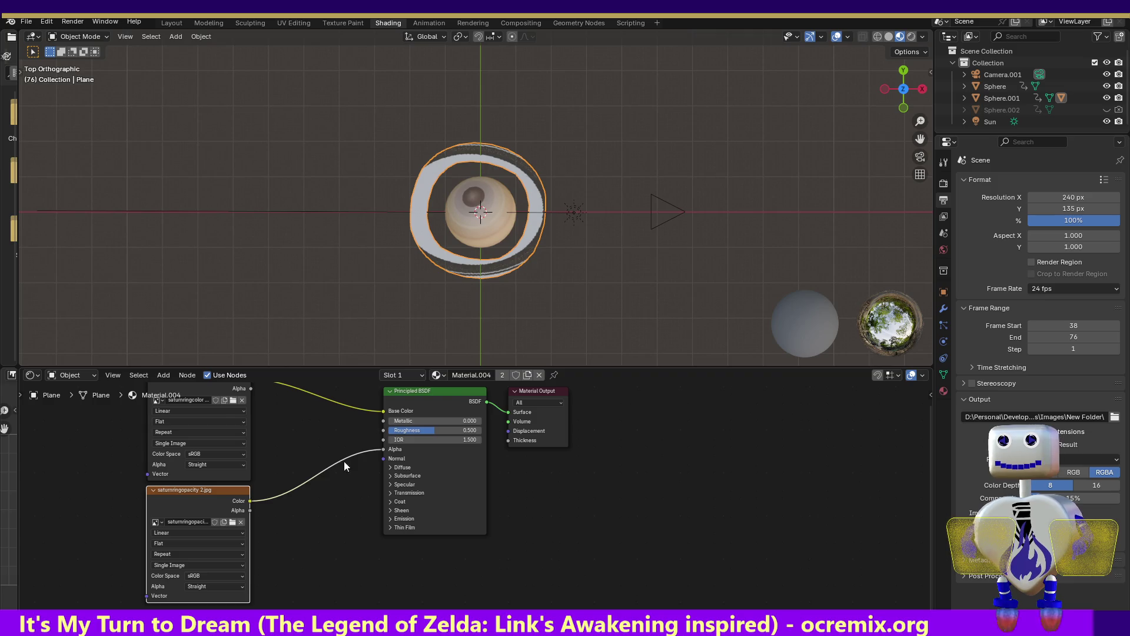
{"action": "left_click", "coordinate": [180, 443]}
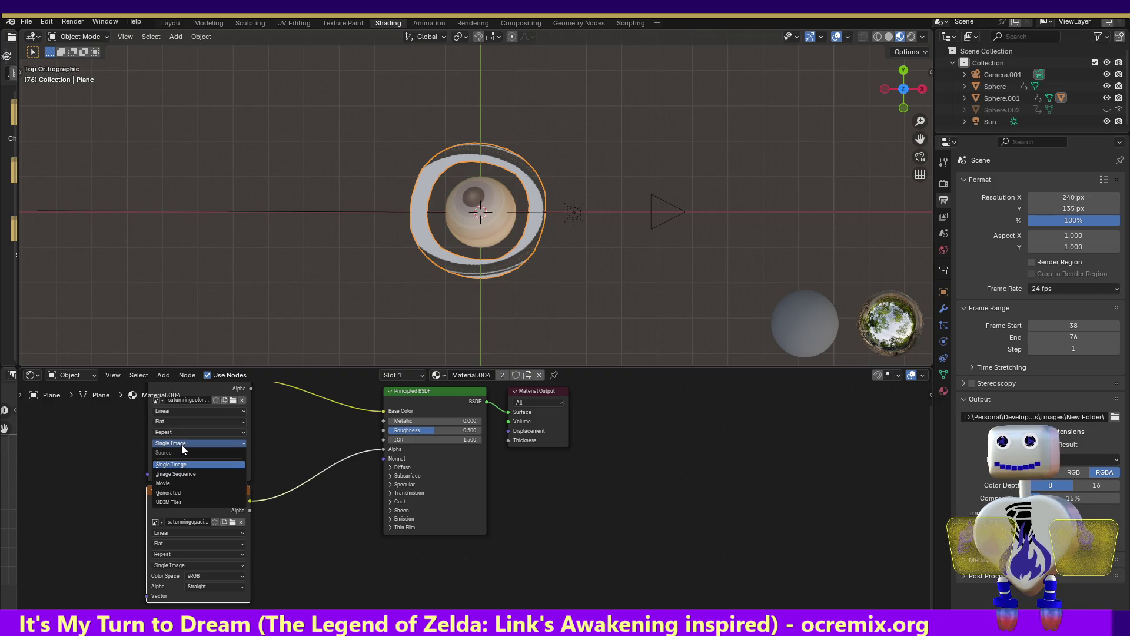
{"action": "left_click", "coordinate": [181, 444]}
{"action": "left_click", "coordinate": [178, 430]}
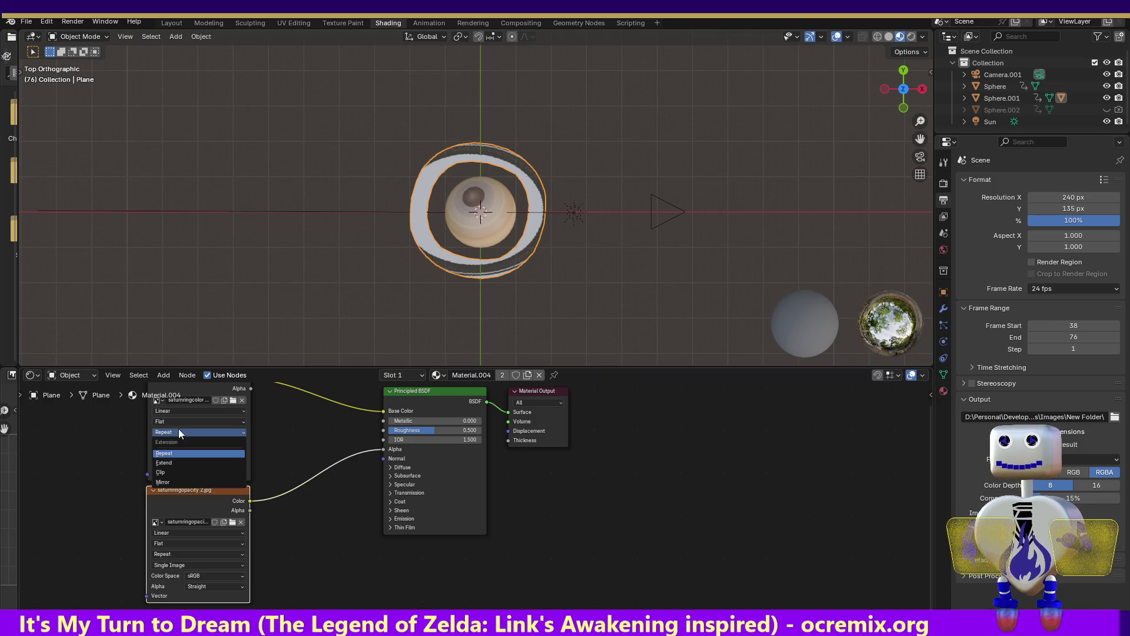
{"action": "left_click", "coordinate": [170, 459]}
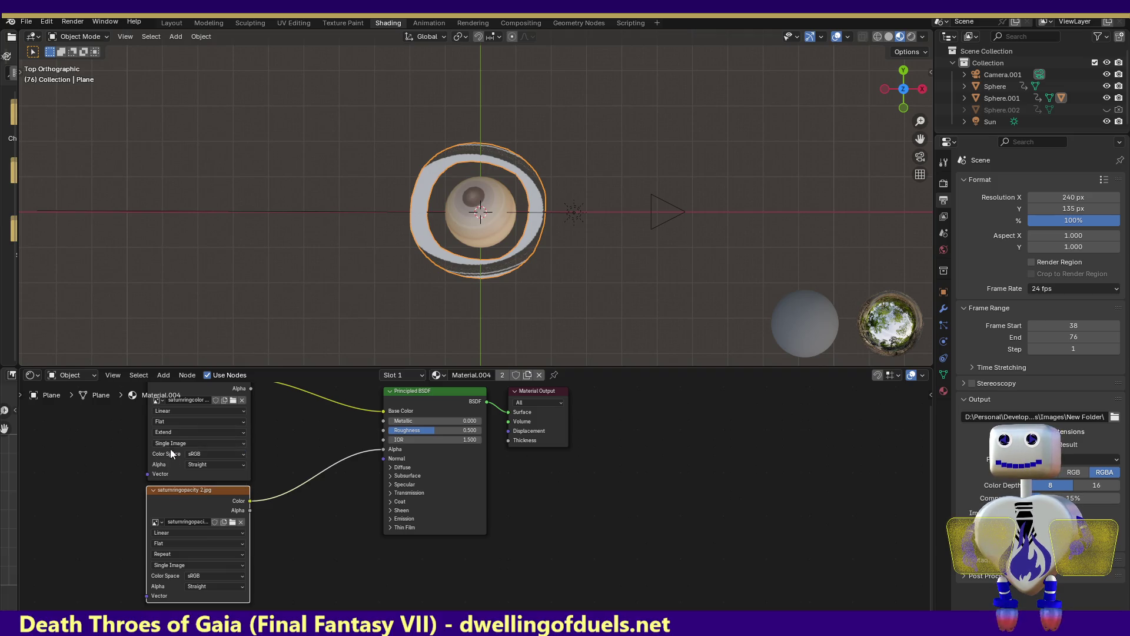
{"action": "left_click", "coordinate": [174, 432]}
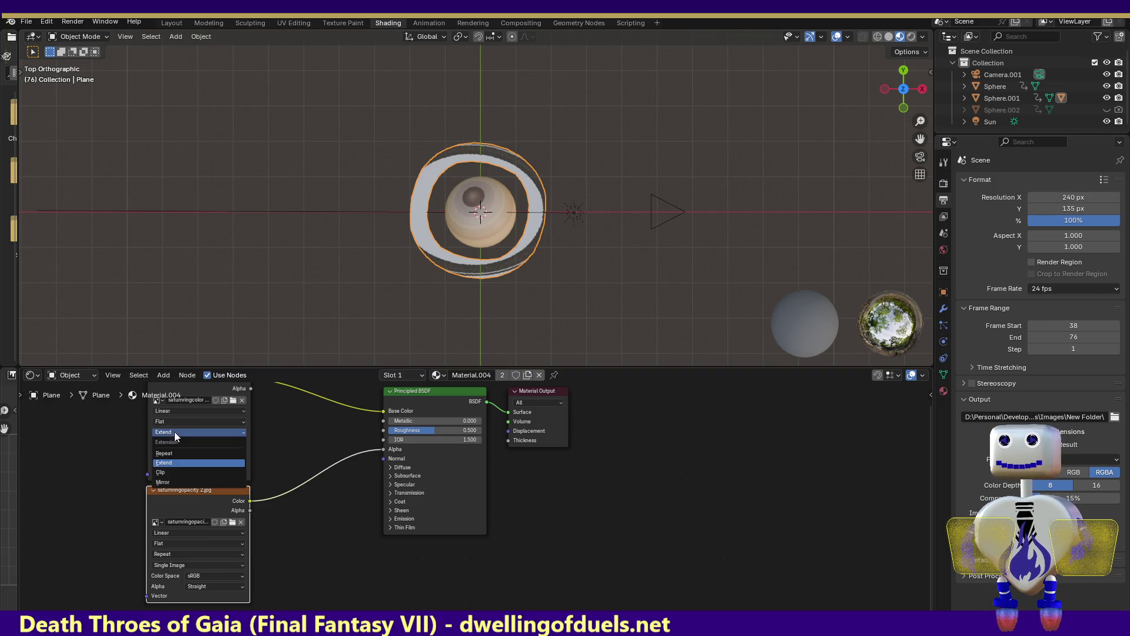
{"action": "left_click", "coordinate": [167, 472]}
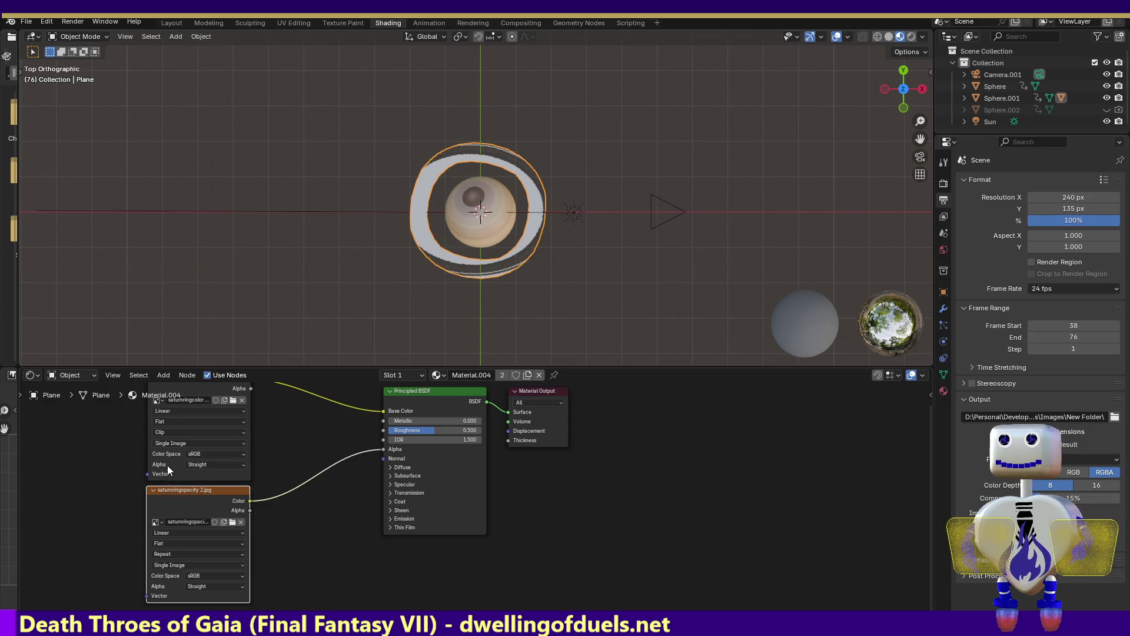
{"action": "left_click", "coordinate": [177, 435]}
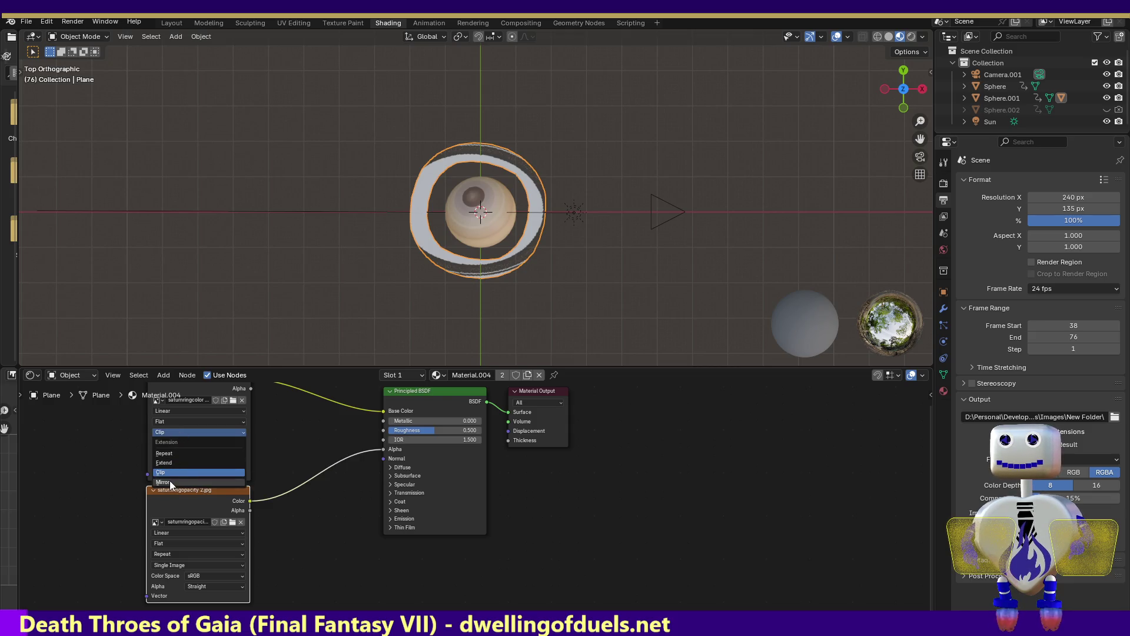
{"action": "left_click", "coordinate": [170, 483]}
{"action": "left_click", "coordinate": [173, 432]}
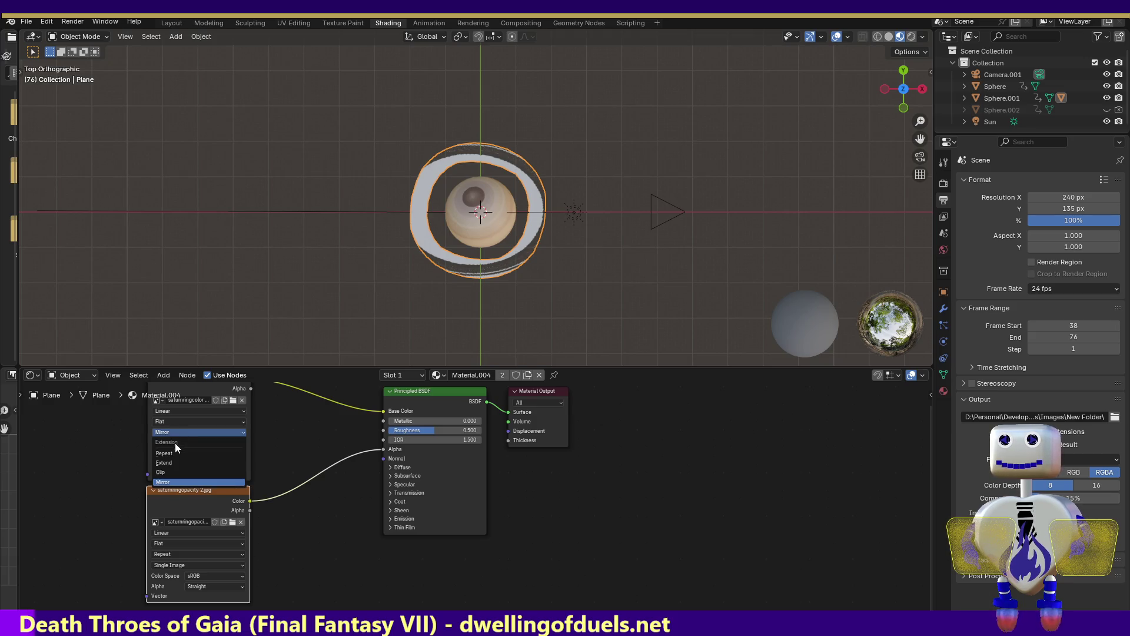
- Try Tube, Sphere and Box projection on the ring colour texture, then settle on Flat, Linear and Extend
{"action": "left_click", "coordinate": [175, 451]}
{"action": "left_click", "coordinate": [176, 421]}
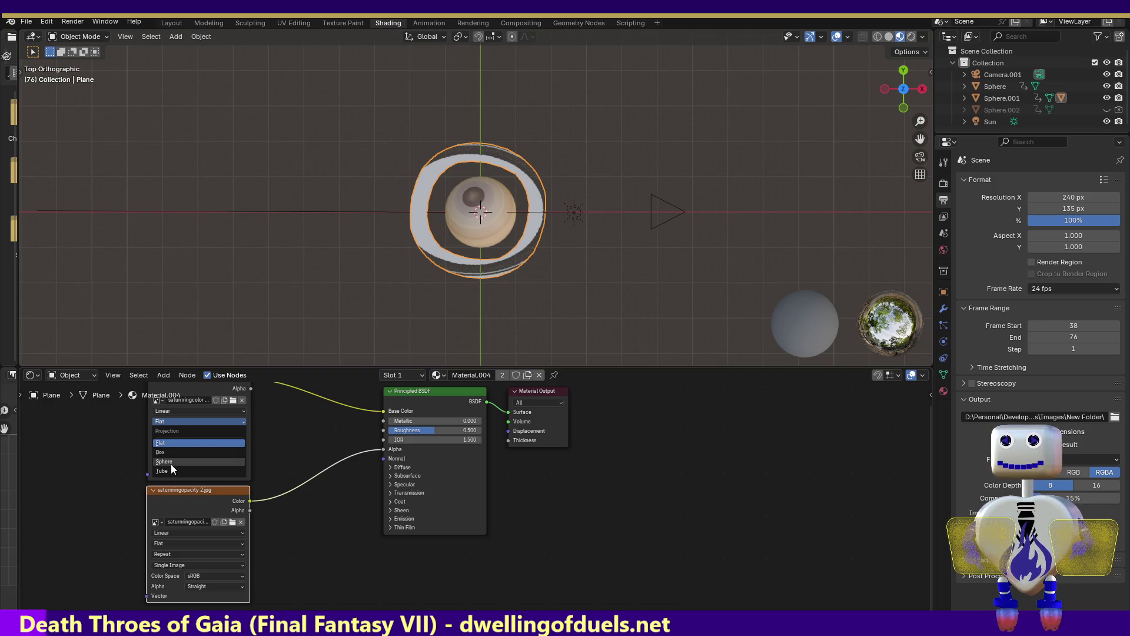
{"action": "left_click", "coordinate": [171, 469]}
{"action": "left_click", "coordinate": [173, 423]}
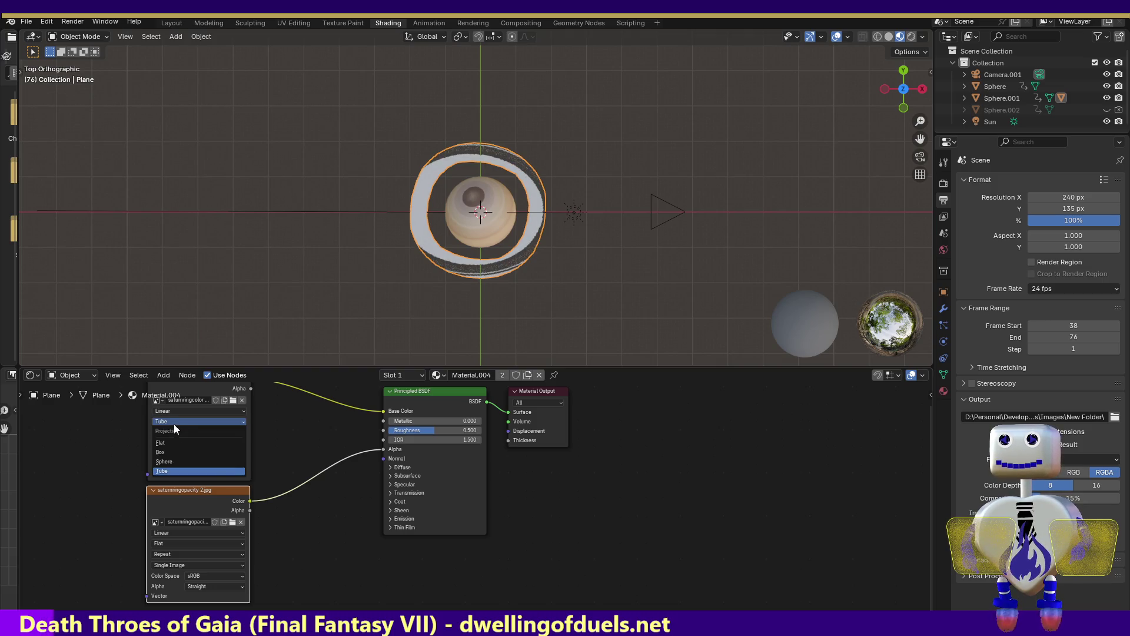
{"action": "left_click", "coordinate": [170, 461]}
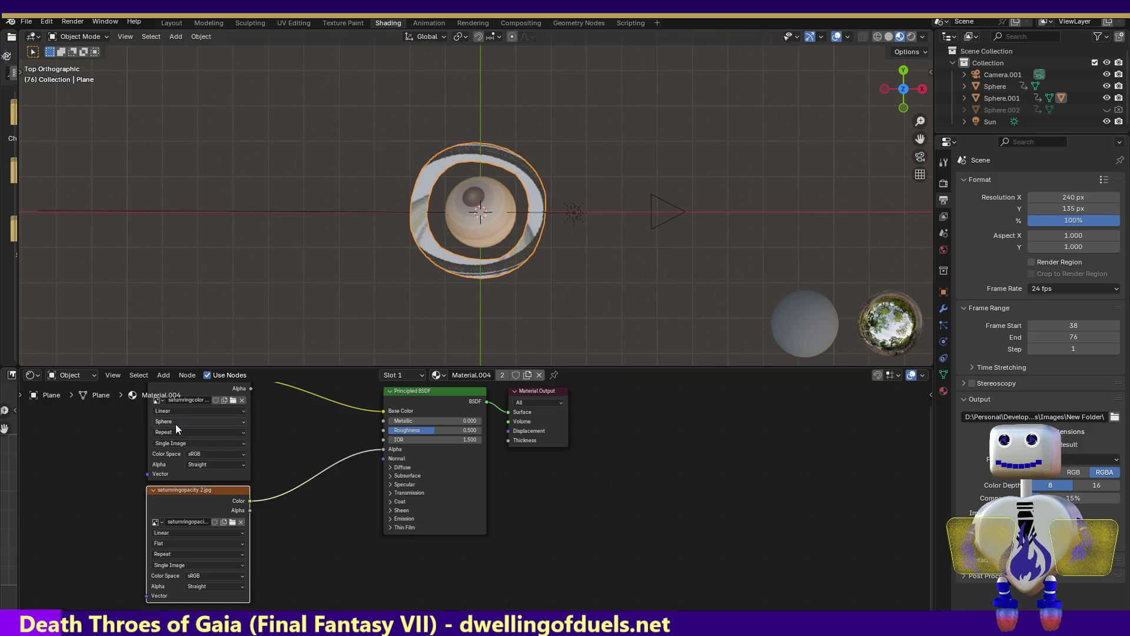
{"action": "left_click", "coordinate": [175, 424]}
{"action": "left_click", "coordinate": [172, 452]}
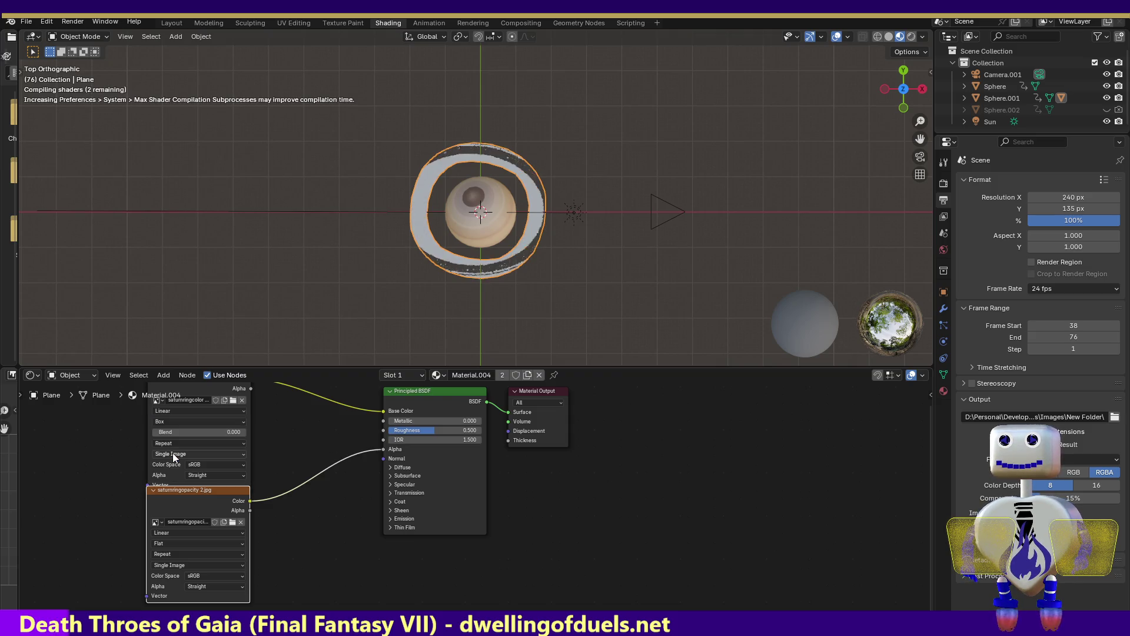
{"action": "left_click", "coordinate": [176, 422]}
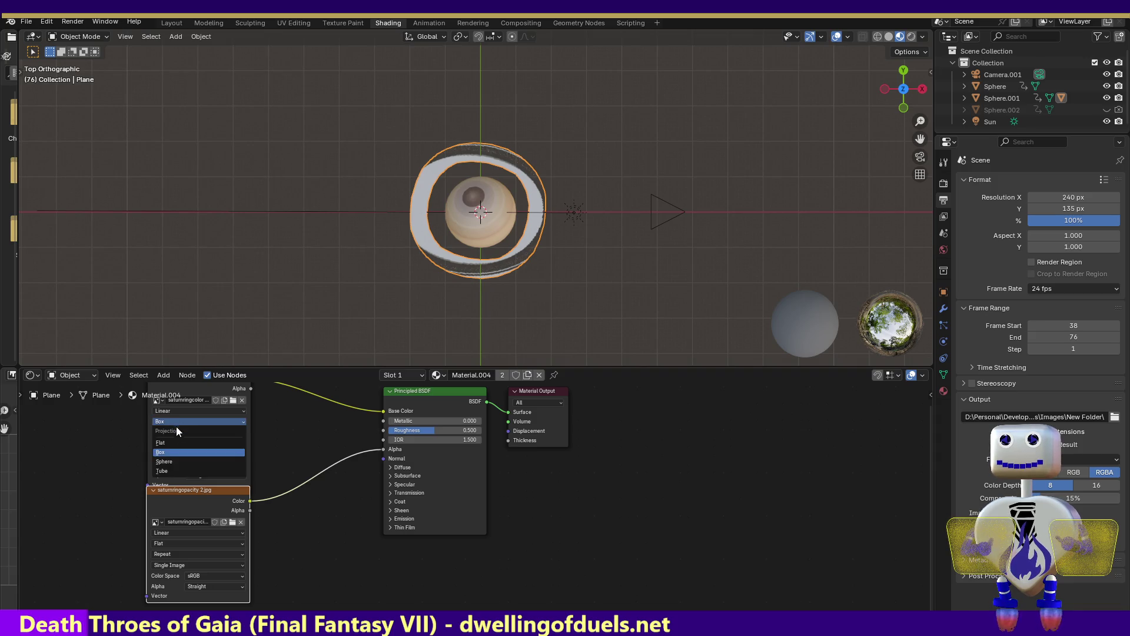
{"action": "left_click", "coordinate": [175, 440]}
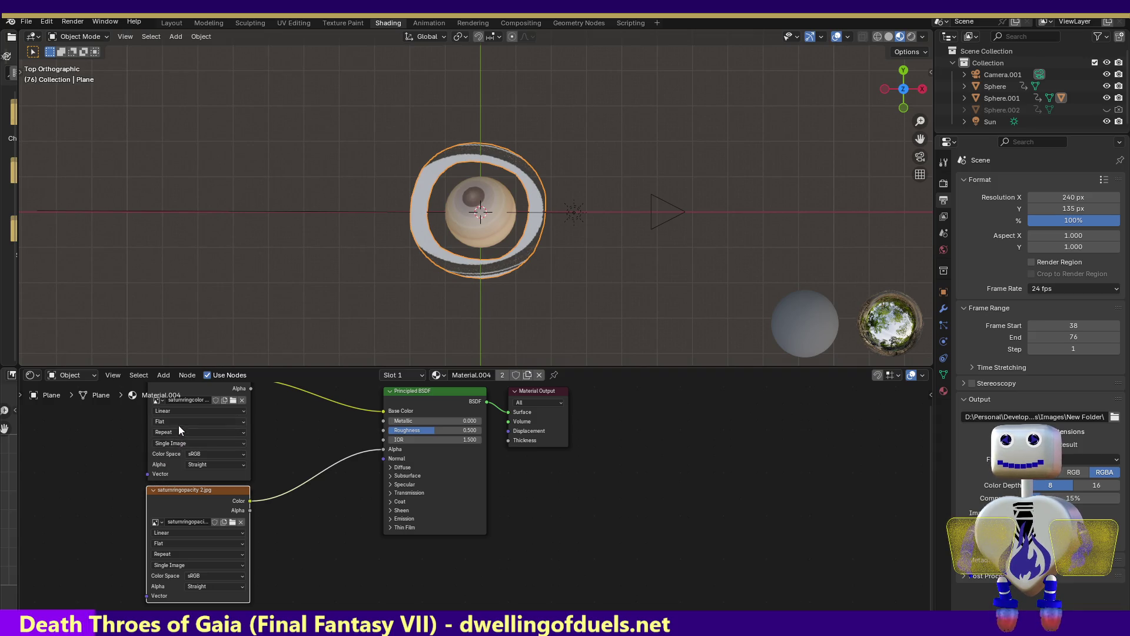
{"action": "left_click", "coordinate": [195, 412]}
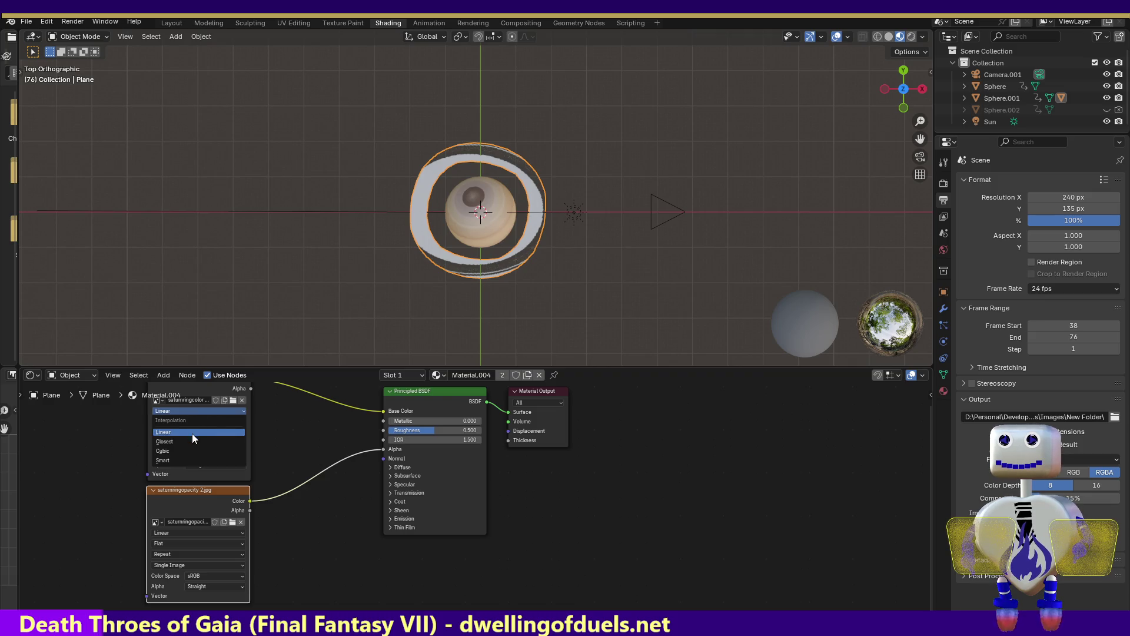
{"action": "left_click", "coordinate": [245, 424]}
{"action": "left_click", "coordinate": [204, 432]}
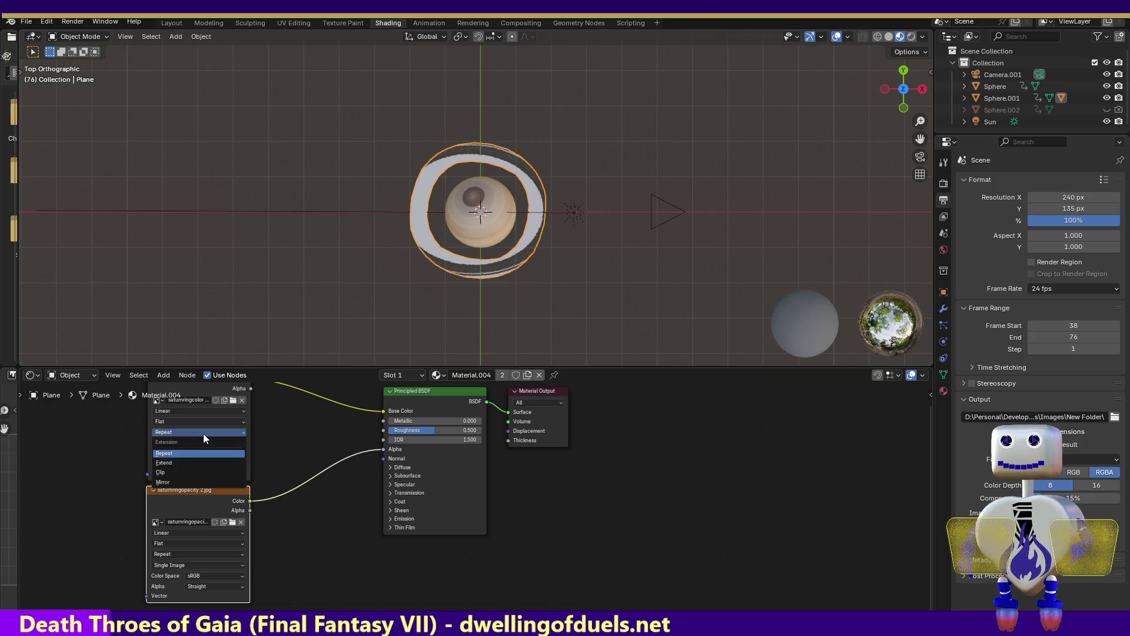
{"action": "left_click", "coordinate": [193, 461]}
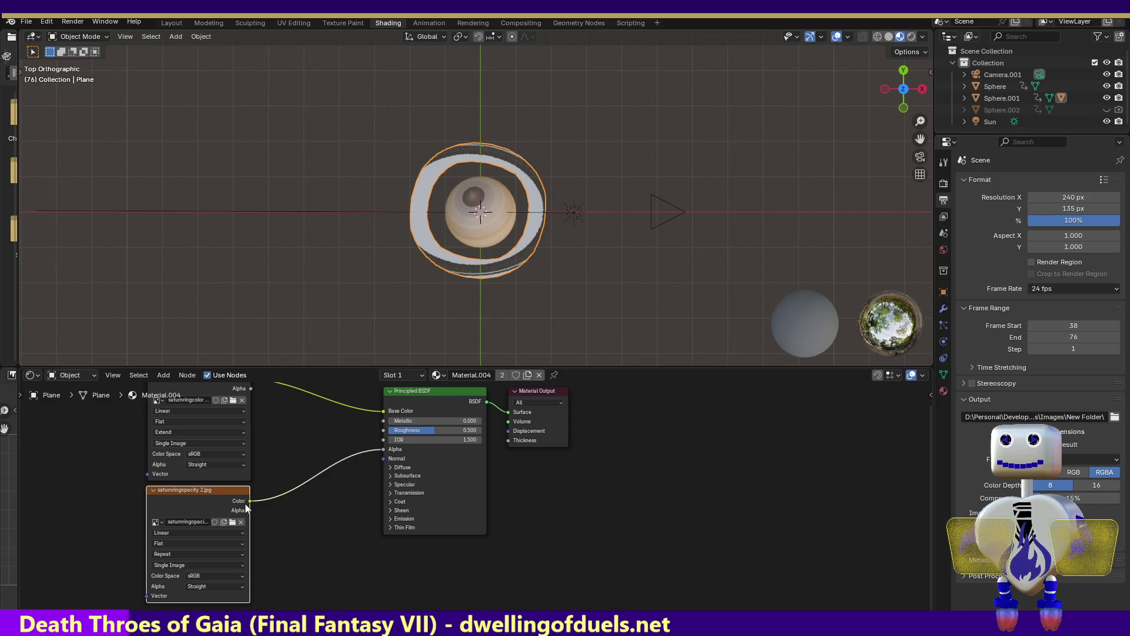
{"action": "left_click_drag", "start_coordinate": [252, 499], "coordinate": [251, 512]}
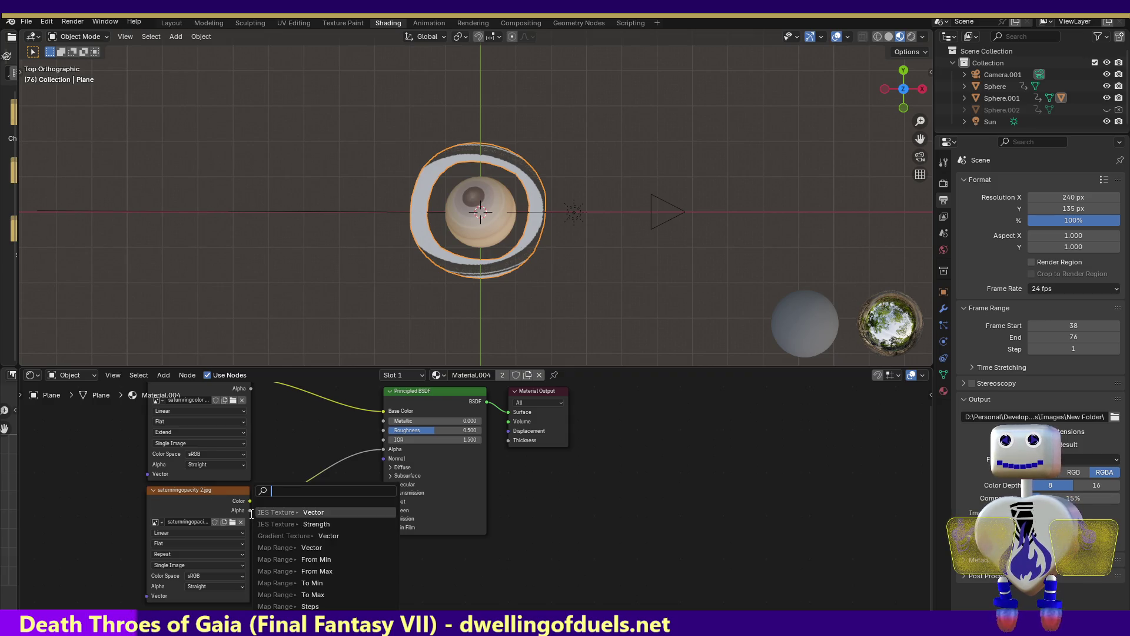
{"action": "key", "text": "Escape"}
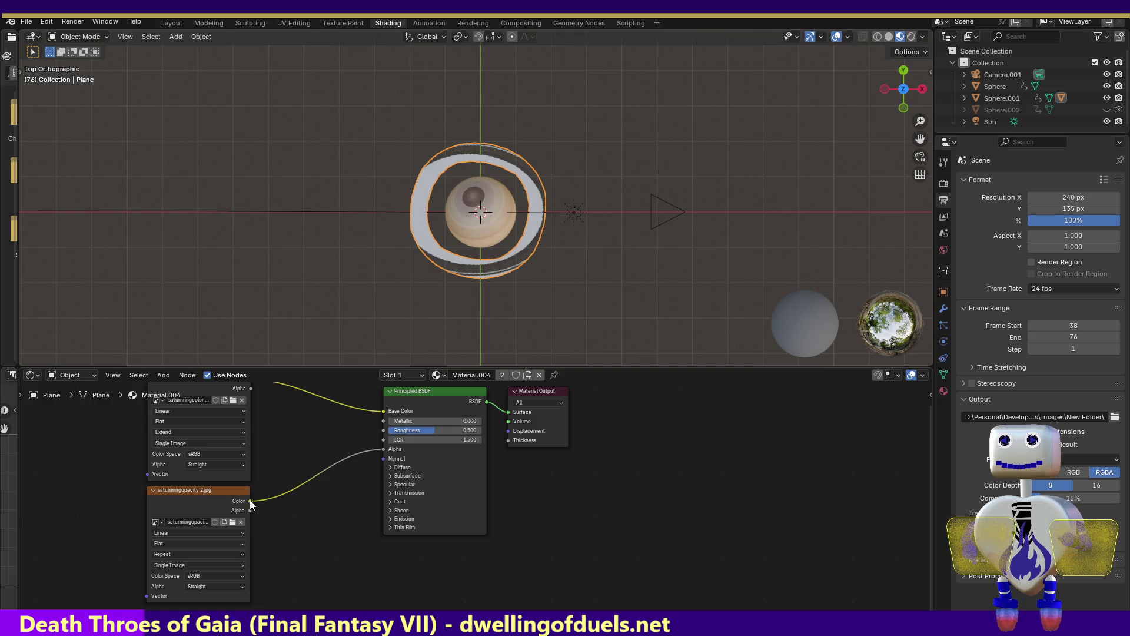
{"action": "left_click_drag", "start_coordinate": [252, 501], "coordinate": [265, 495]}
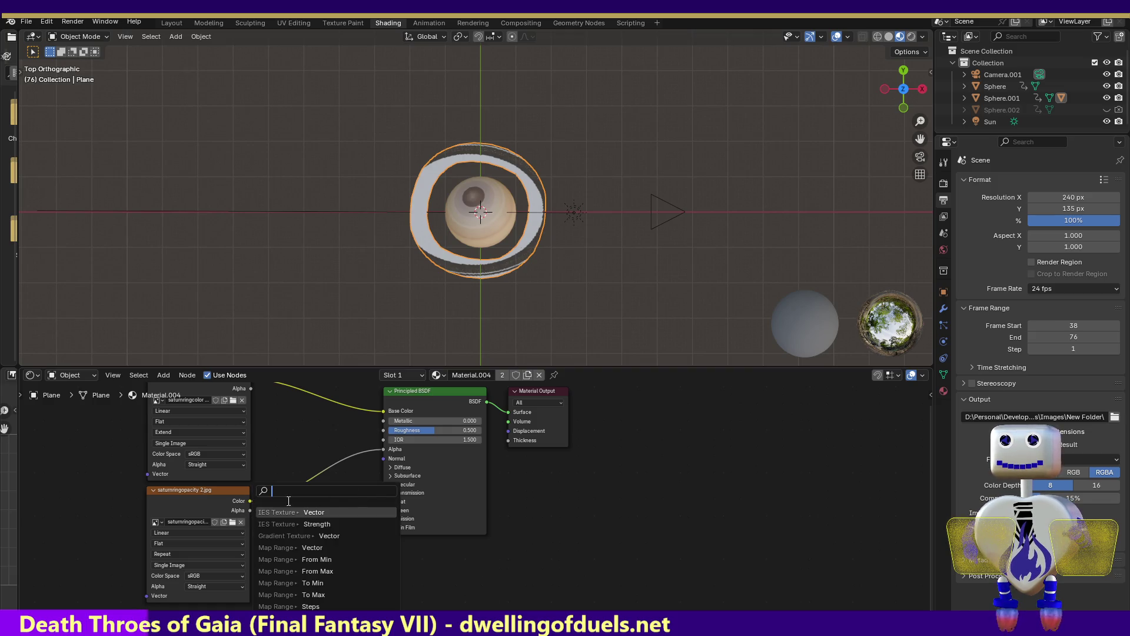
{"action": "key", "text": "Escape"}
{"action": "mouse_move", "coordinate": [381, 450]}
{"action": "left_mouse_down"}
{"action": "mouse_move", "coordinate": [256, 509]}
{"action": "mouse_move", "coordinate": [369, 460]}
{"action": "left_mouse_up"}
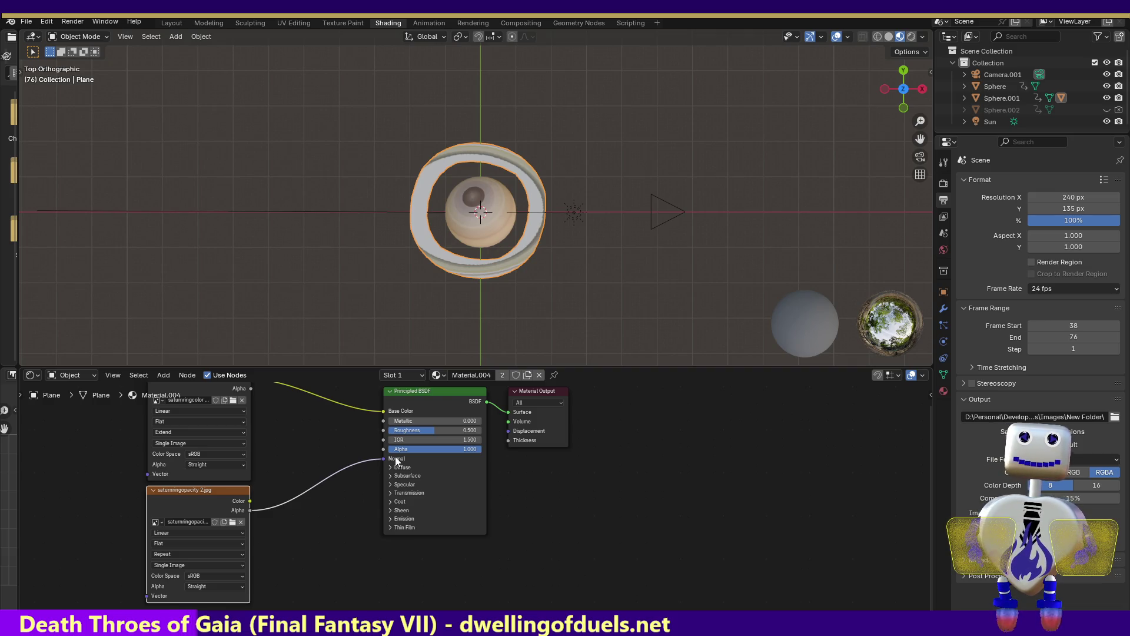
{"action": "mouse_move", "coordinate": [250, 510]}
{"action": "left_mouse_down"}
{"action": "mouse_move", "coordinate": [384, 449]}
{"action": "mouse_move", "coordinate": [355, 491]}
{"action": "left_mouse_up"}
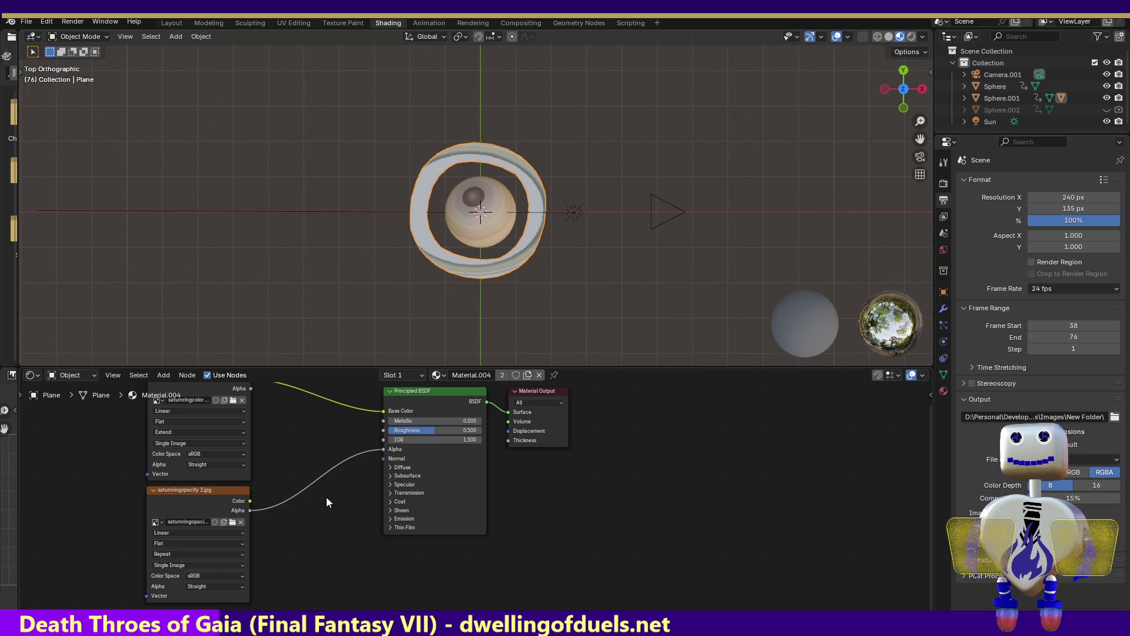
{"action": "left_click_drag", "start_coordinate": [250, 501], "coordinate": [384, 449]}
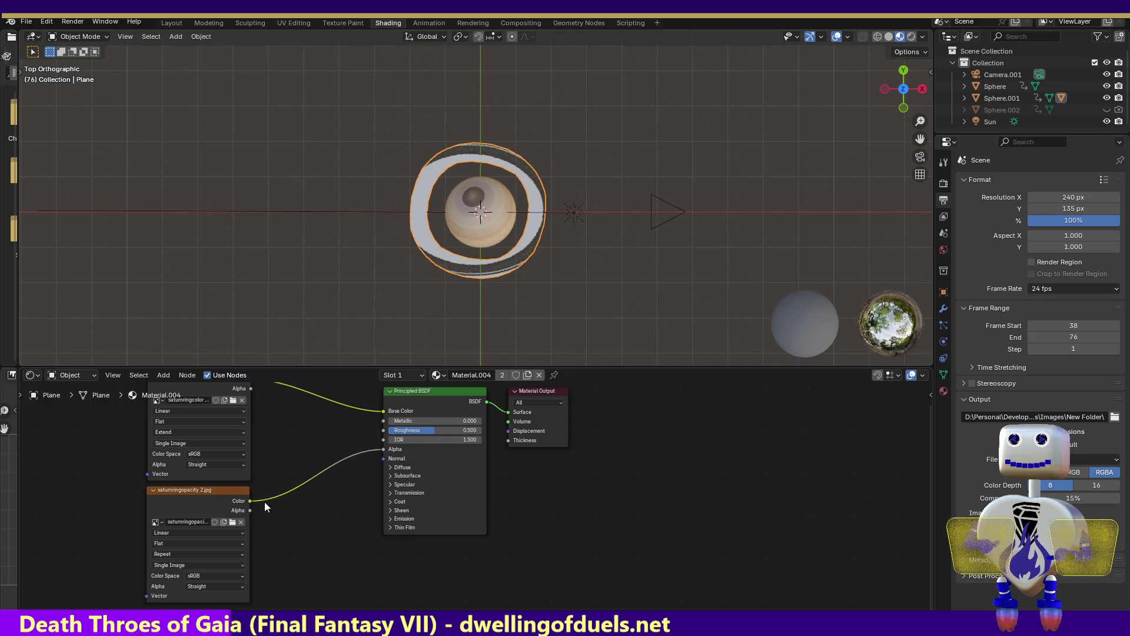
- Check the first ring texture's colour space and source, and set its extension to Repeat
{"action": "left_click", "coordinate": [194, 454]}
{"action": "left_click", "coordinate": [195, 454]}
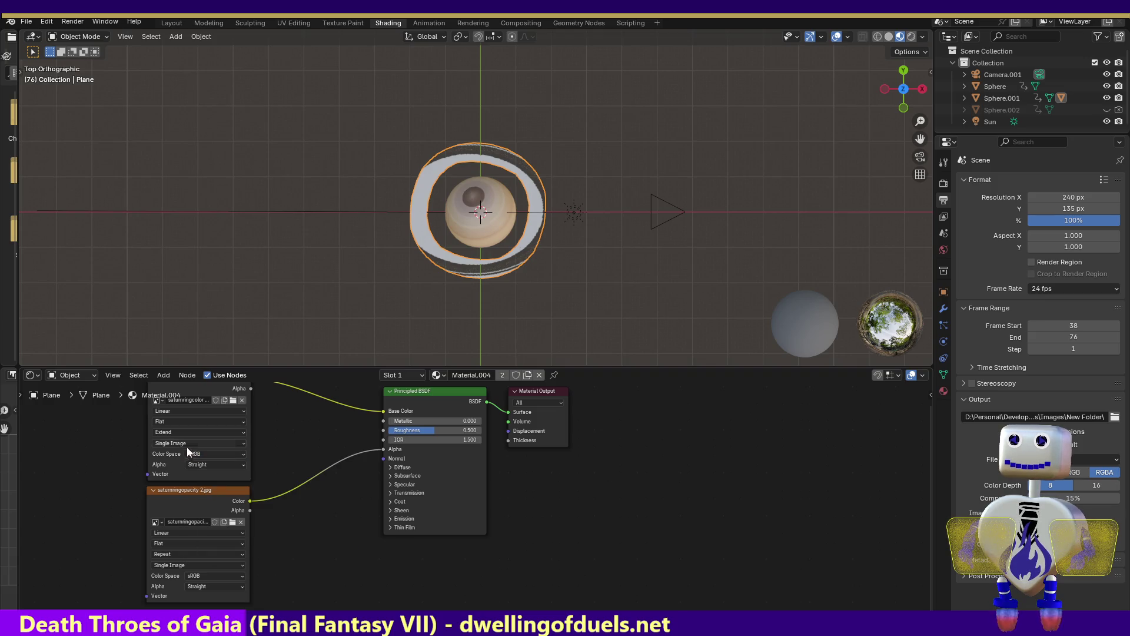
{"action": "left_click", "coordinate": [185, 441]}
{"action": "left_click", "coordinate": [185, 442]}
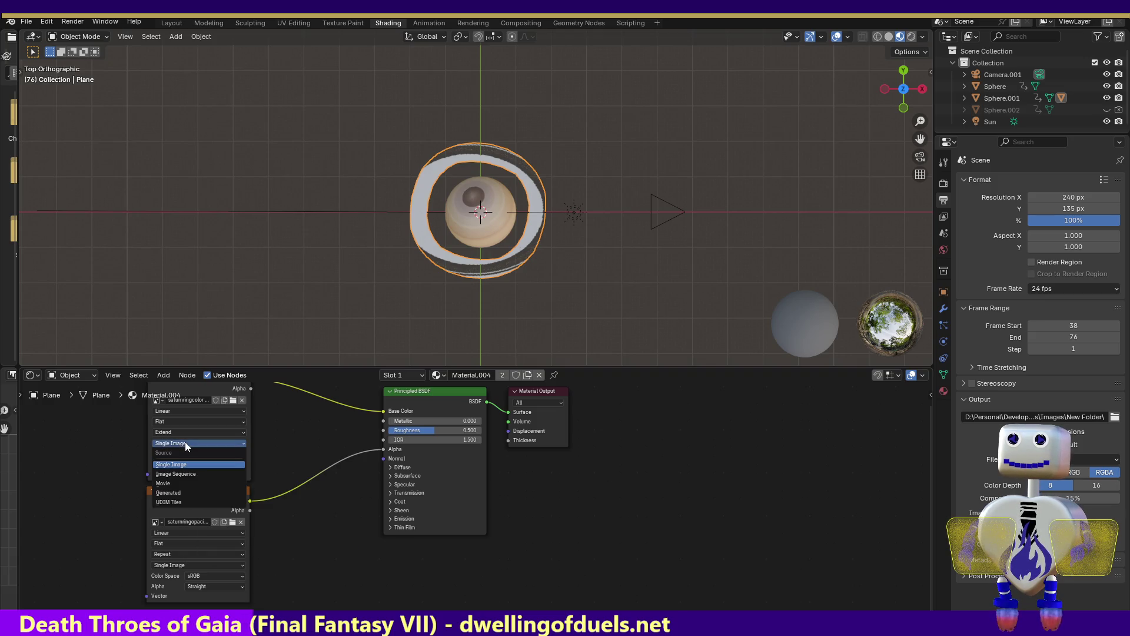
{"action": "left_click", "coordinate": [184, 442]}
{"action": "left_click", "coordinate": [184, 432]}
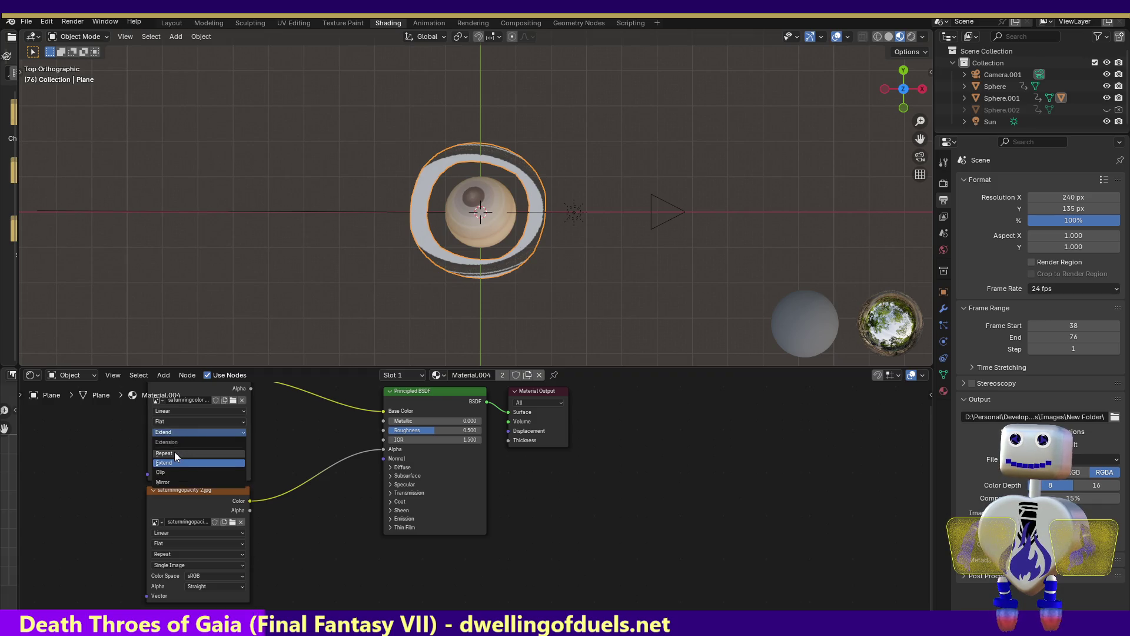
{"action": "left_click", "coordinate": [174, 451]}
- Give the first ring texture Box projection with blend about 0.964 and move the opacity node down-right
{"action": "left_click", "coordinate": [184, 408]}
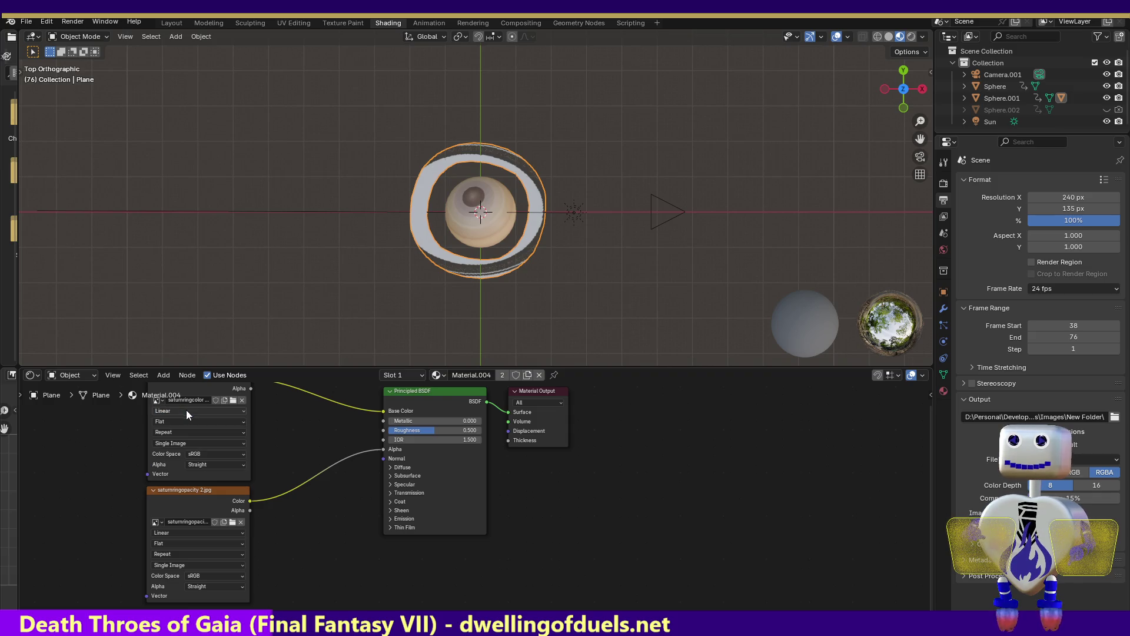
{"action": "left_click", "coordinate": [182, 421]}
{"action": "left_click", "coordinate": [172, 452]}
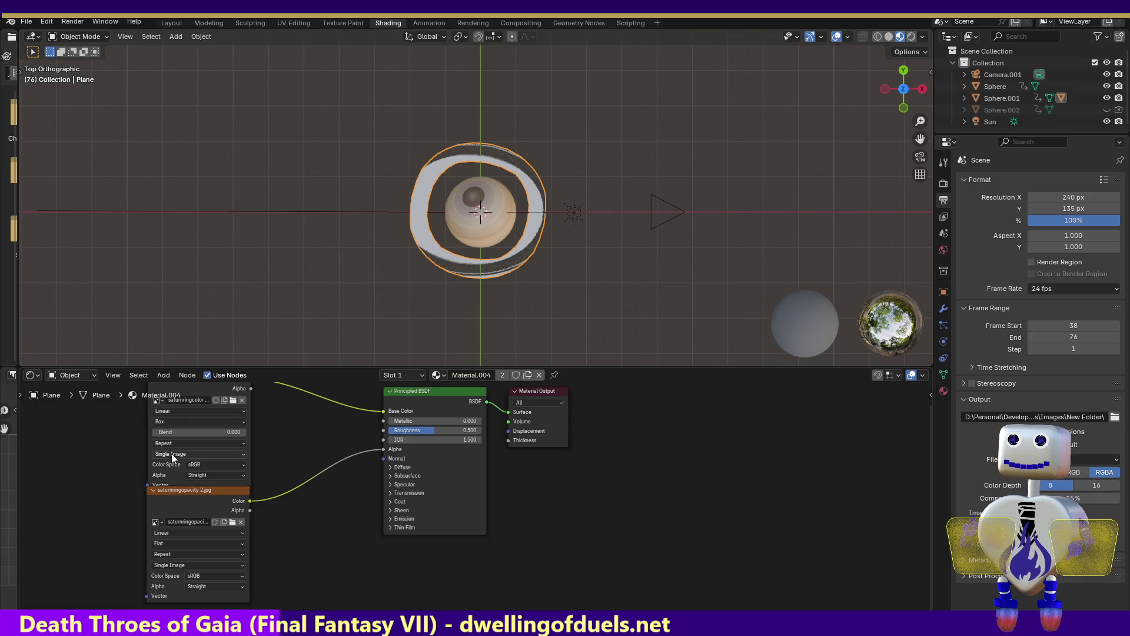
{"action": "left_click_drag", "start_coordinate": [177, 430], "coordinate": [244, 430]}
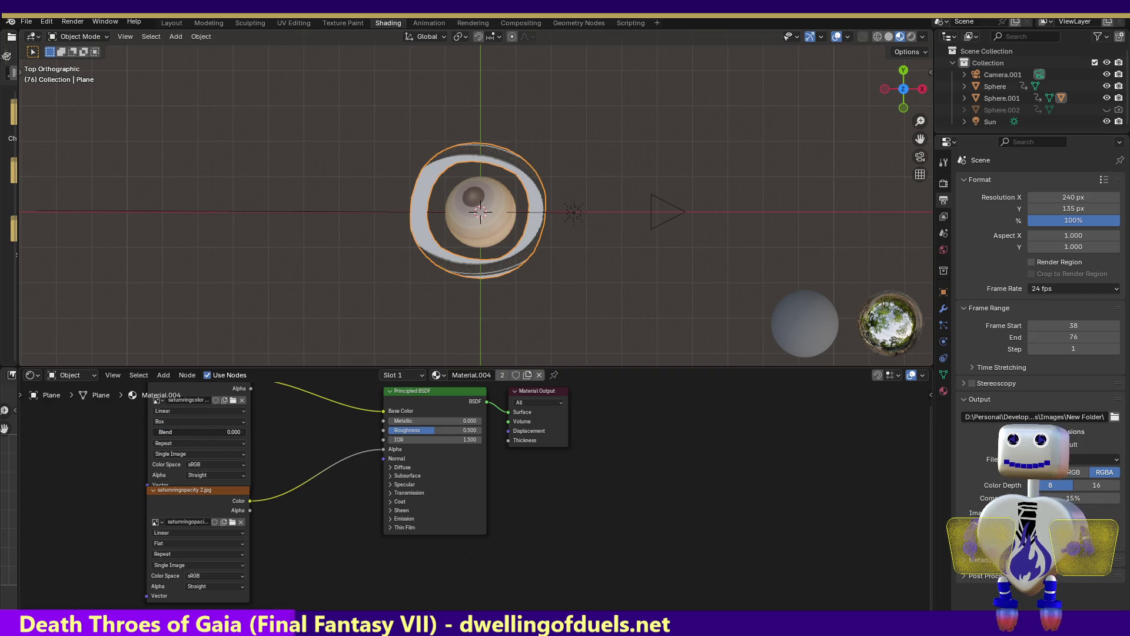
{"action": "left_click_drag", "start_coordinate": [244, 431], "coordinate": [234, 431]}
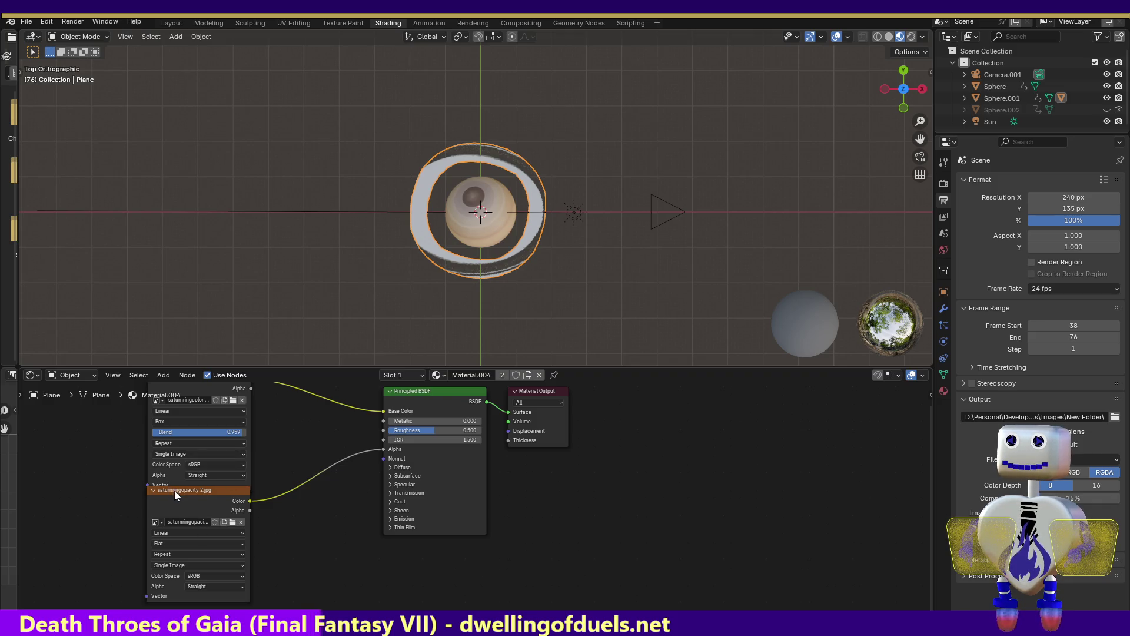
{"action": "left_click_drag", "start_coordinate": [174, 490], "coordinate": [242, 510]}
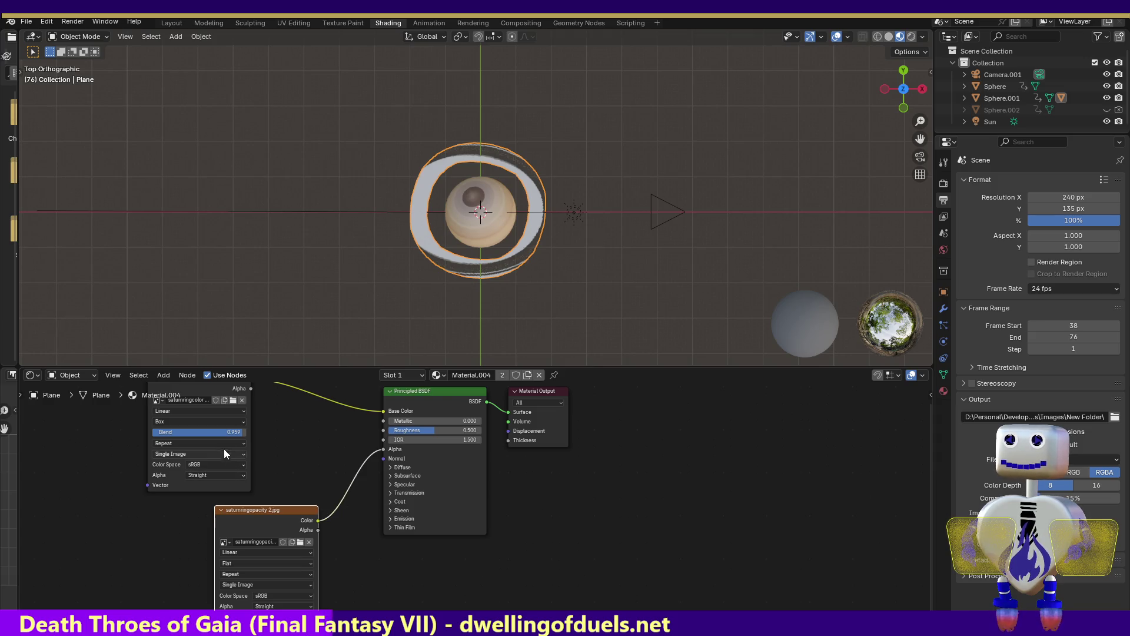
- Swing the box blend down to 0.041 and back to 1.000, then set the first texture to Cubic interpolation
{"action": "left_click_drag", "start_coordinate": [225, 432], "coordinate": [142, 432]}
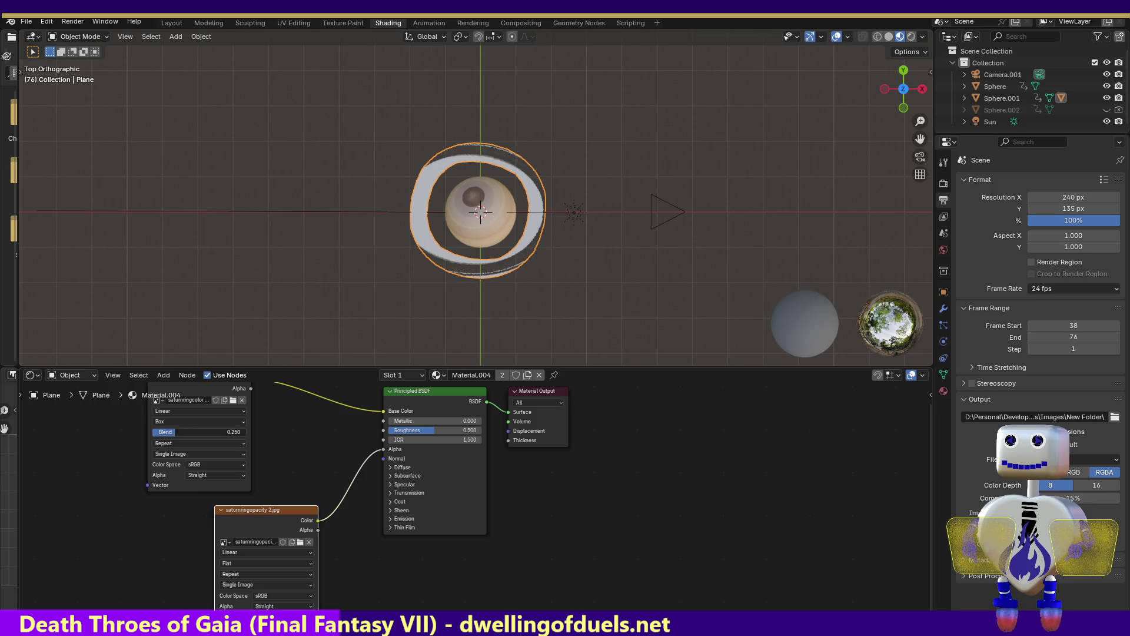
{"action": "left_click_drag", "start_coordinate": [141, 432], "coordinate": [244, 432]}
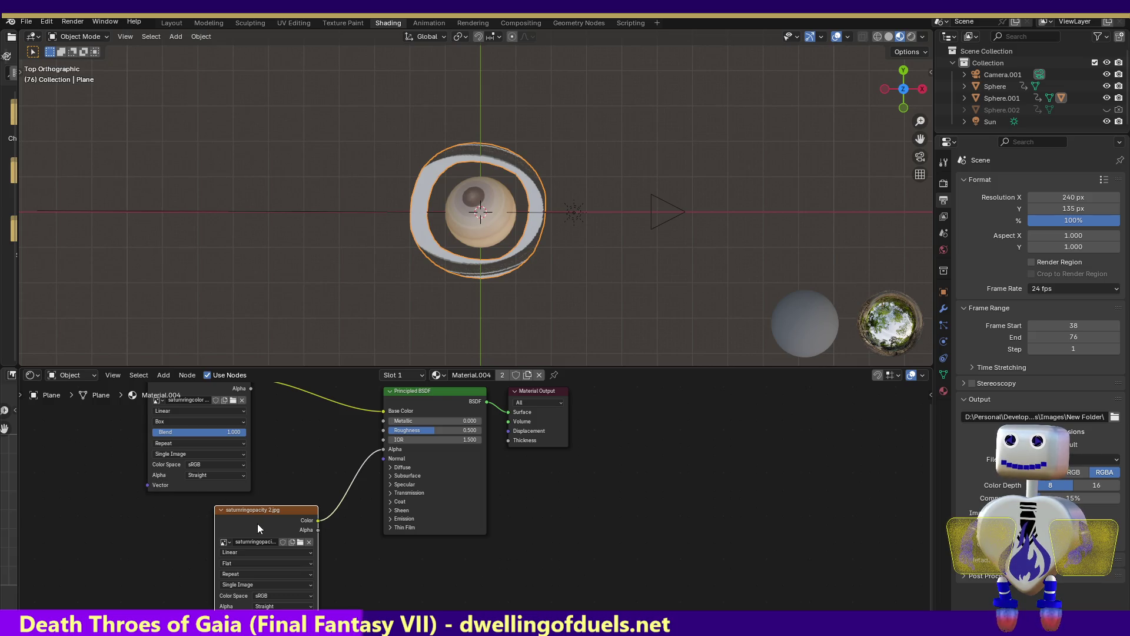
{"action": "left_click", "coordinate": [177, 410]}
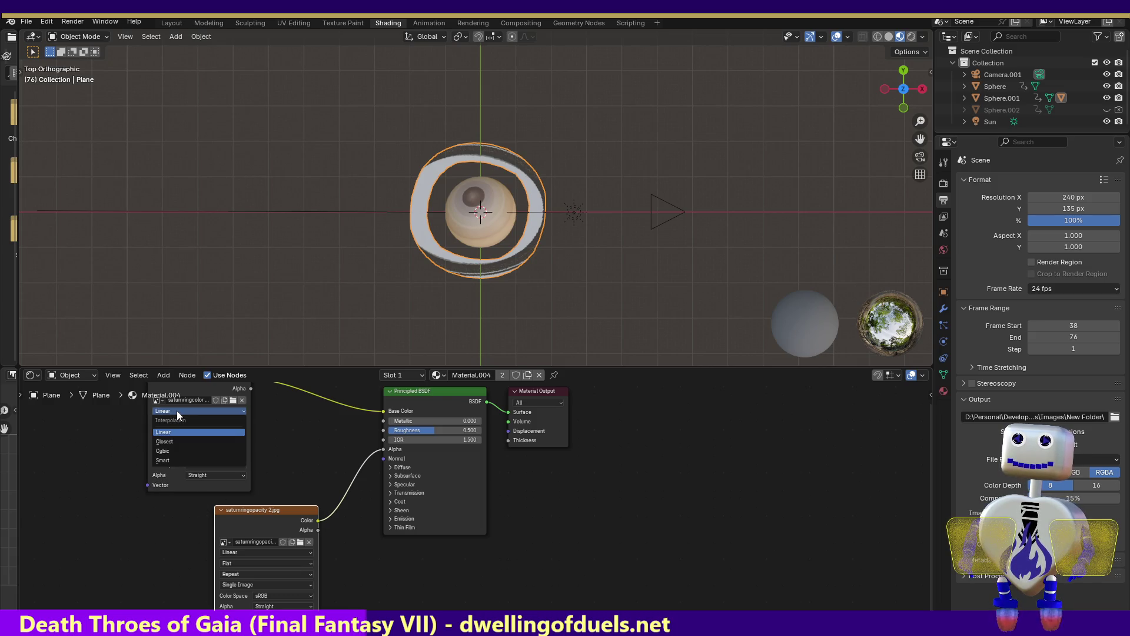
{"action": "left_click", "coordinate": [169, 438]}
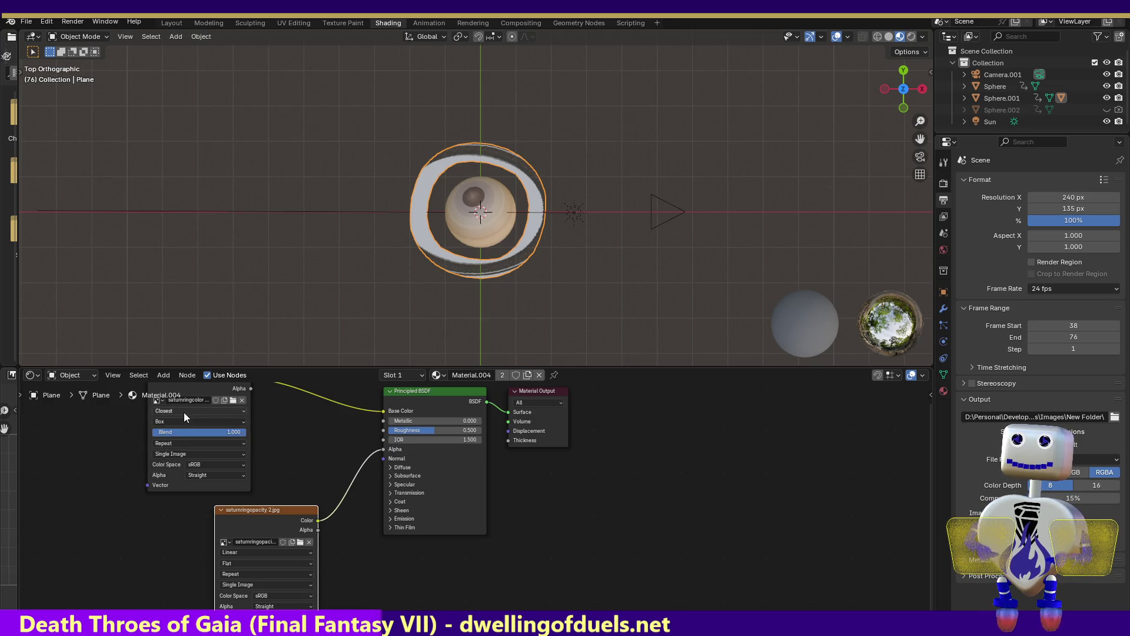
{"action": "left_click", "coordinate": [183, 412]}
{"action": "left_click", "coordinate": [179, 450]}
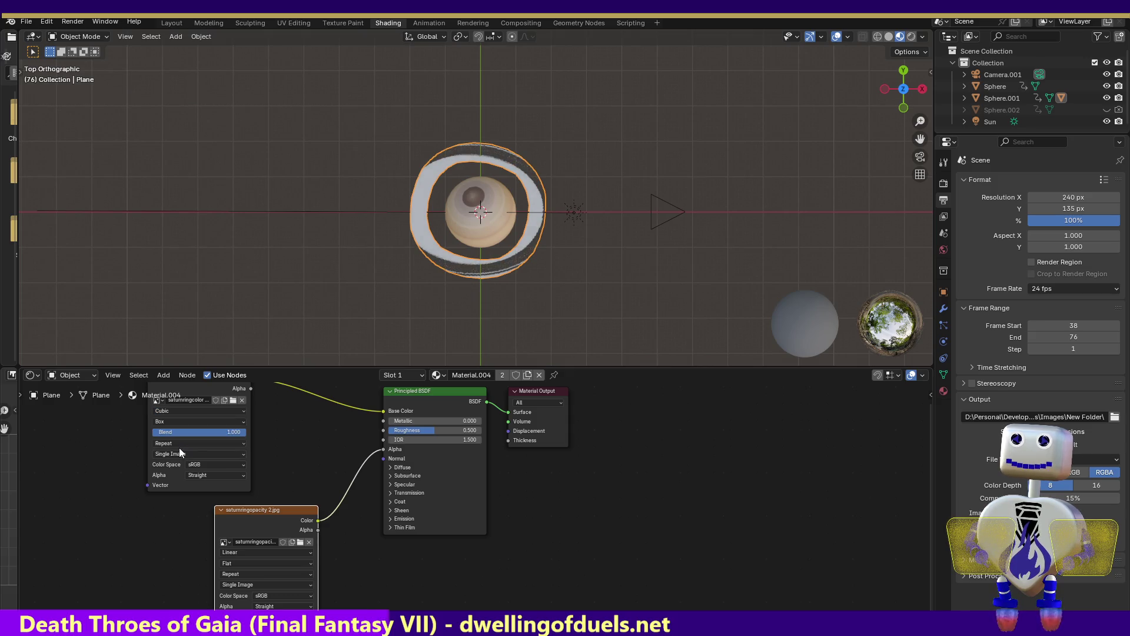
- Try Extend and Sphere projection on the first texture, then keep Repeat with Tube projection
{"action": "left_click", "coordinate": [200, 442]}
{"action": "left_click", "coordinate": [168, 432]}
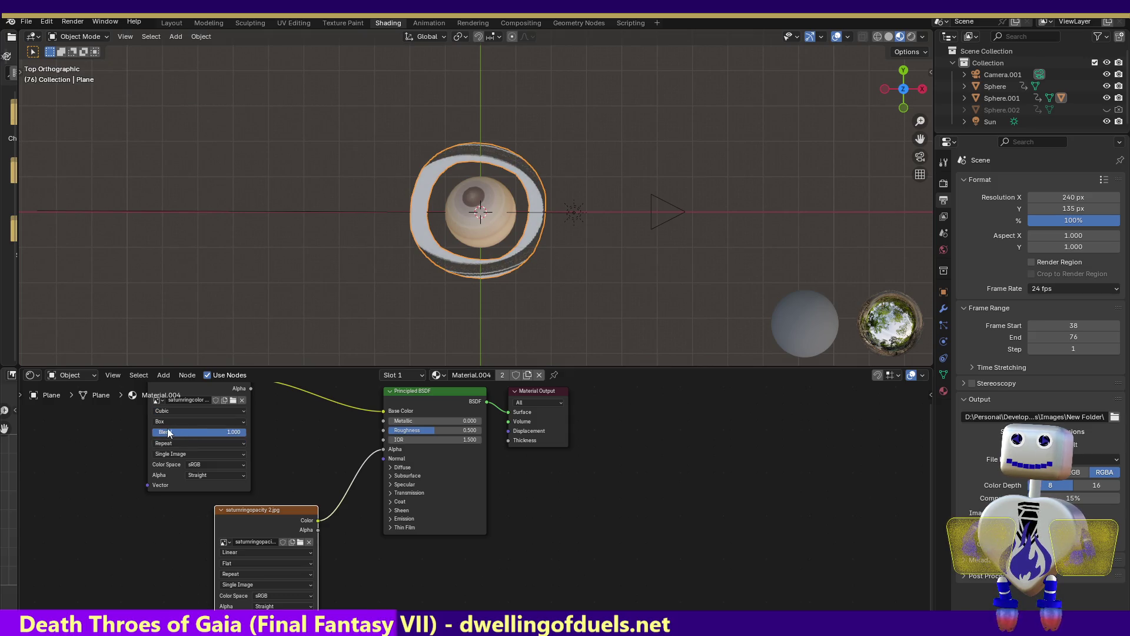
{"action": "left_click", "coordinate": [198, 440]}
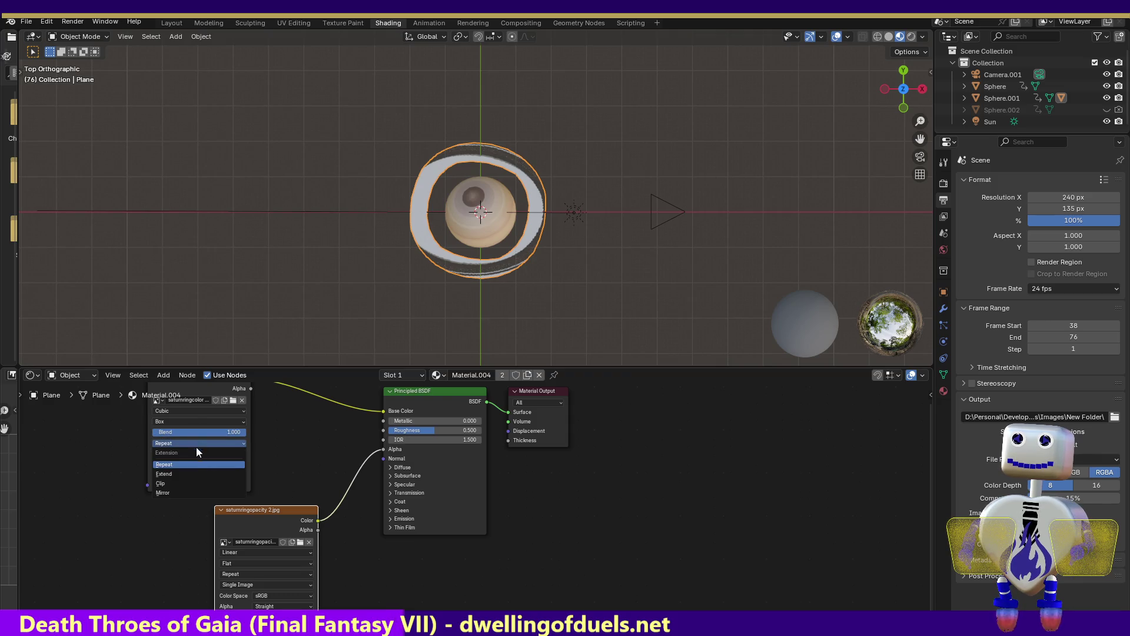
{"action": "left_click", "coordinate": [190, 471]}
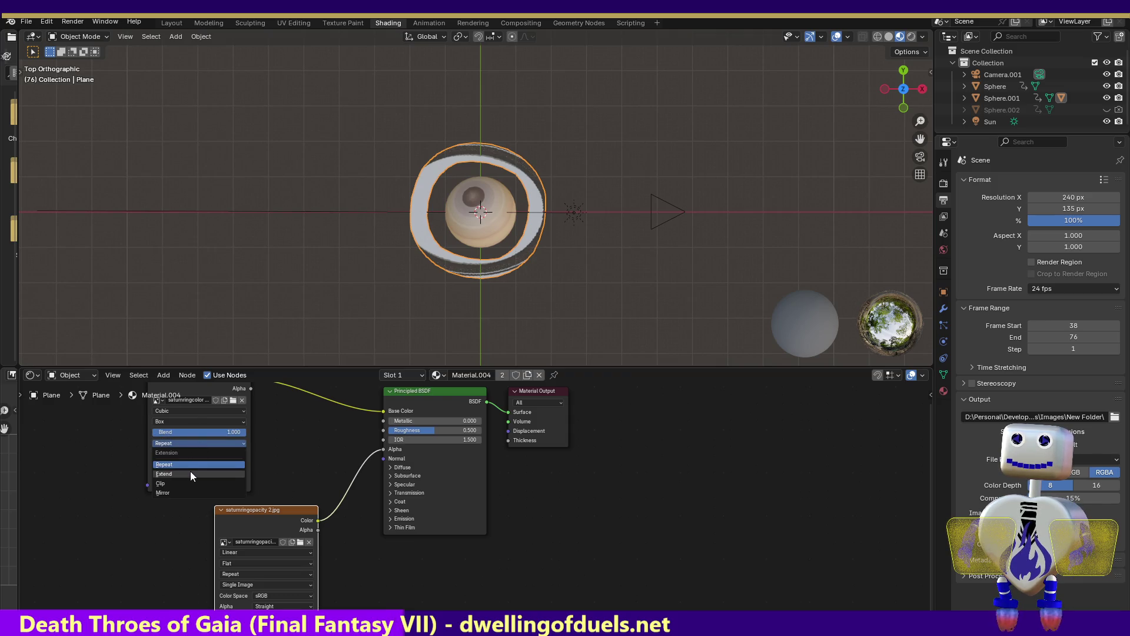
{"action": "left_click", "coordinate": [191, 440]}
{"action": "left_click", "coordinate": [191, 422]}
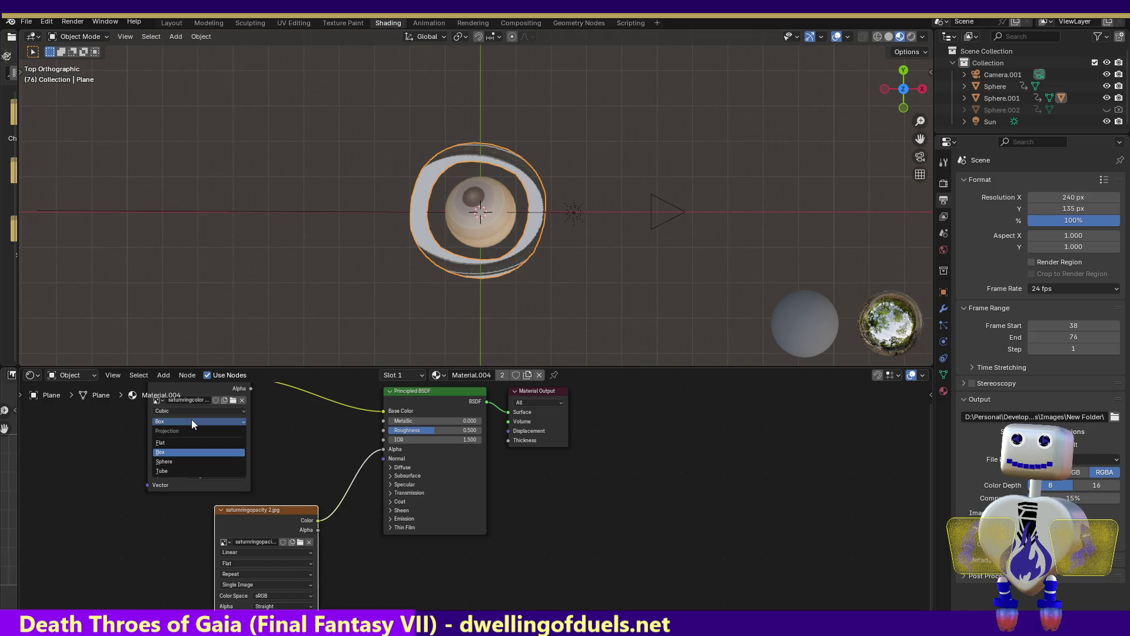
{"action": "left_click", "coordinate": [175, 460]}
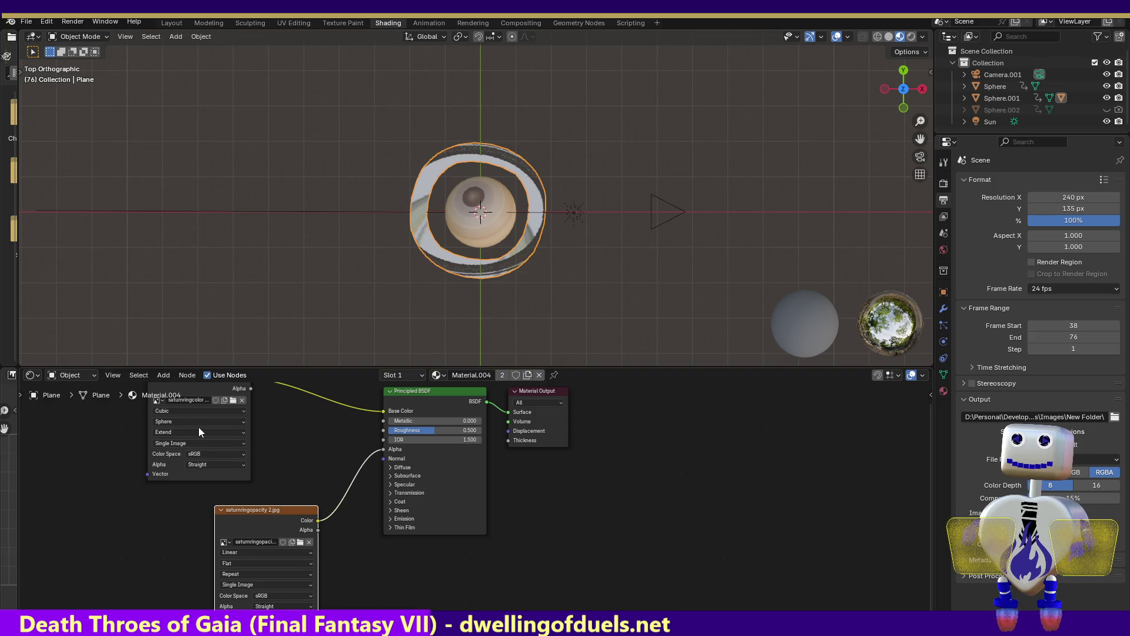
{"action": "left_click", "coordinate": [201, 431]}
{"action": "left_click", "coordinate": [199, 449]}
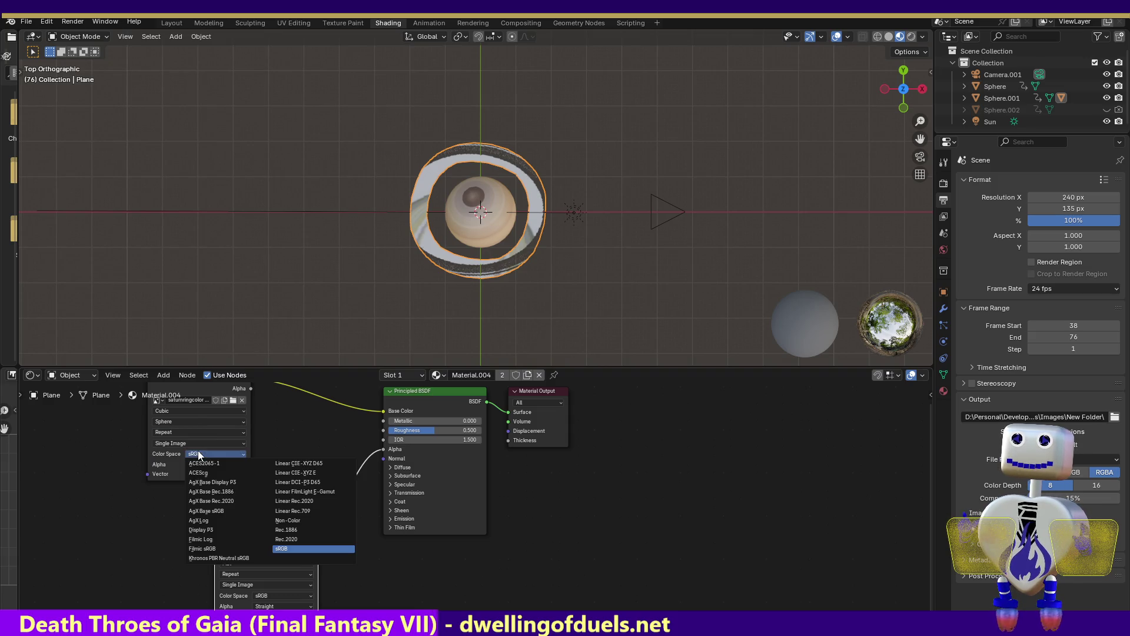
{"action": "left_click", "coordinate": [198, 440]}
{"action": "left_click", "coordinate": [197, 424]}
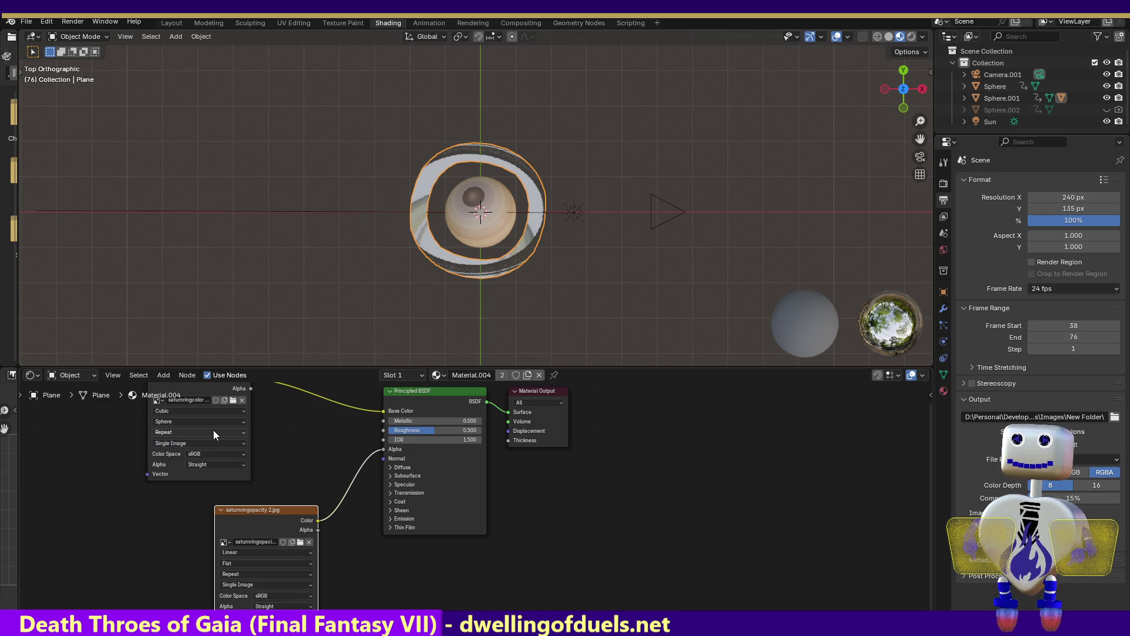
{"action": "left_click", "coordinate": [212, 420]}
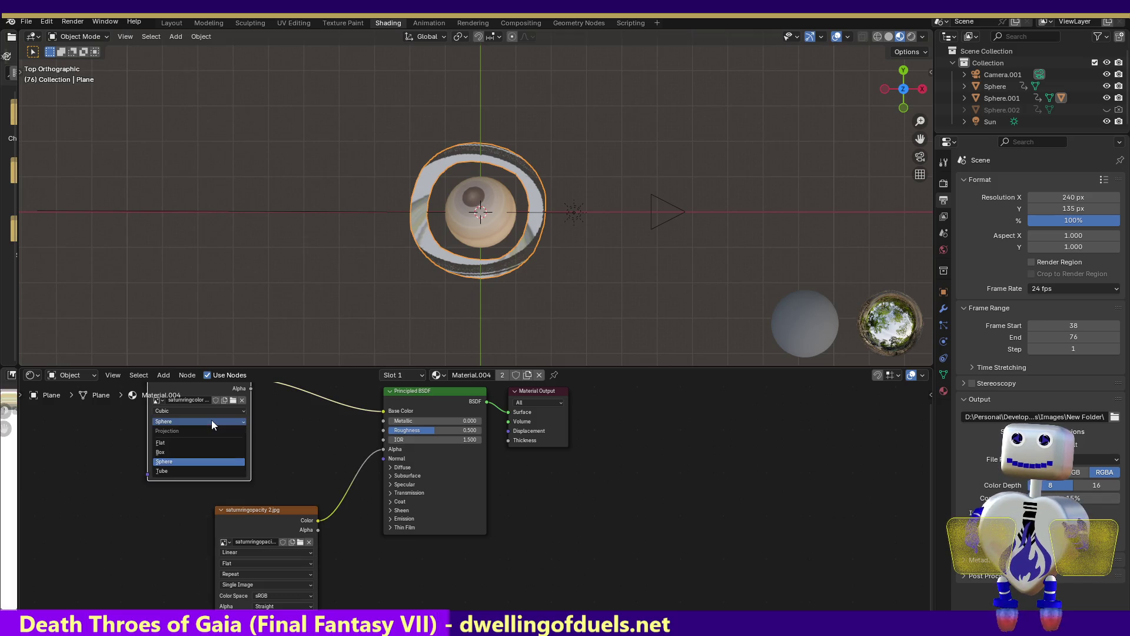
{"action": "left_click", "coordinate": [201, 468]}
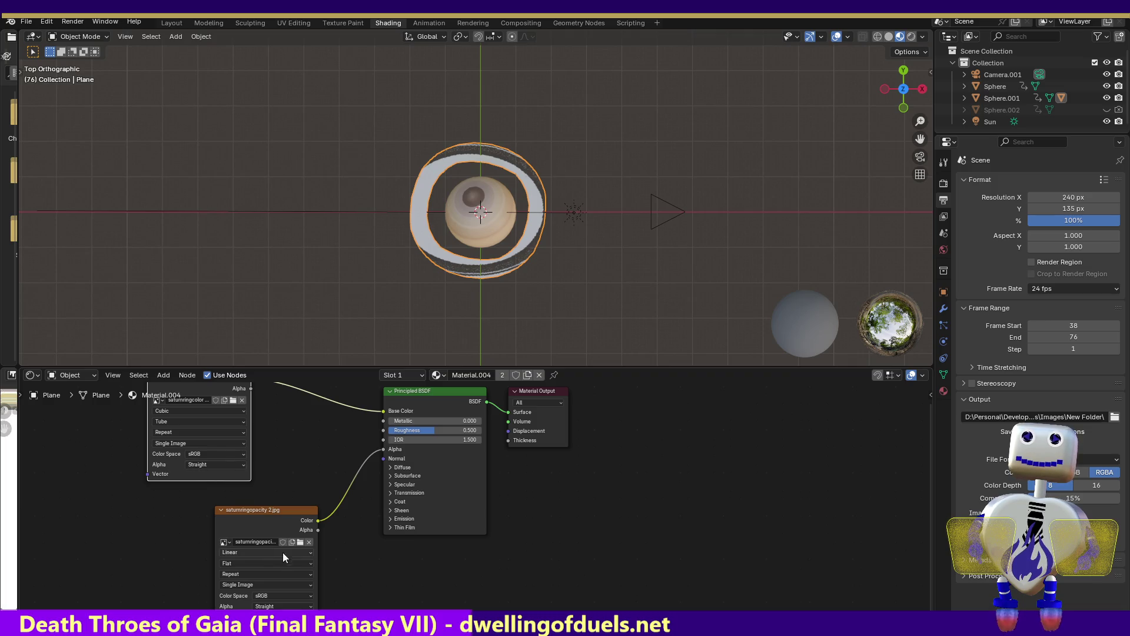
- Set the opacity texture to Cubic and Tube as well, check the ring from side and top, and render the frame
{"action": "left_click", "coordinate": [246, 552]}
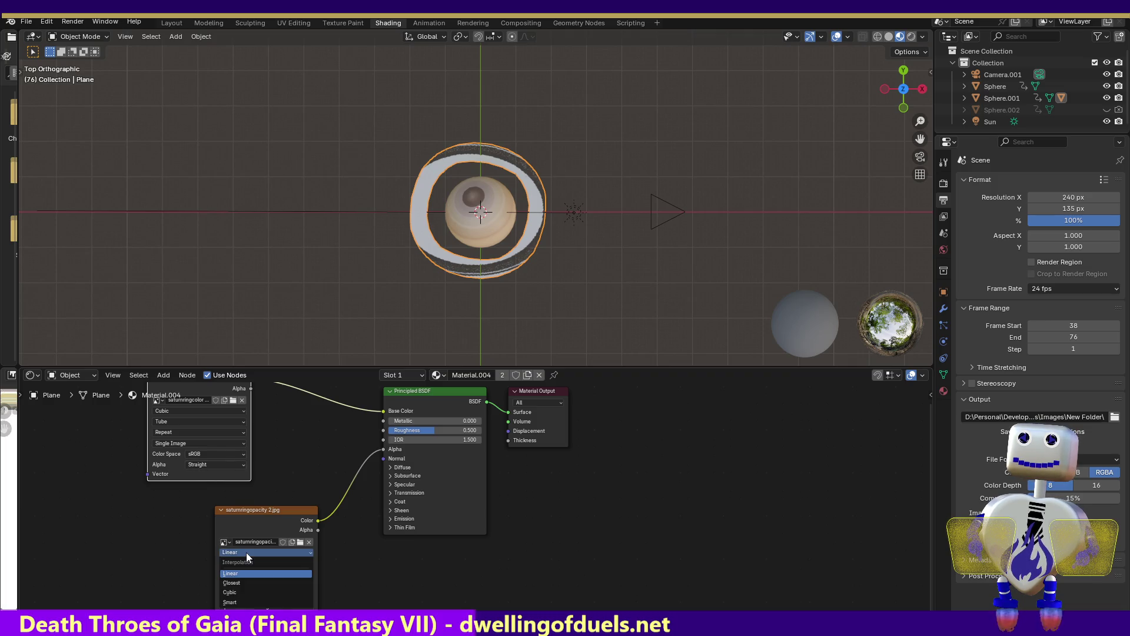
{"action": "left_click", "coordinate": [230, 590]}
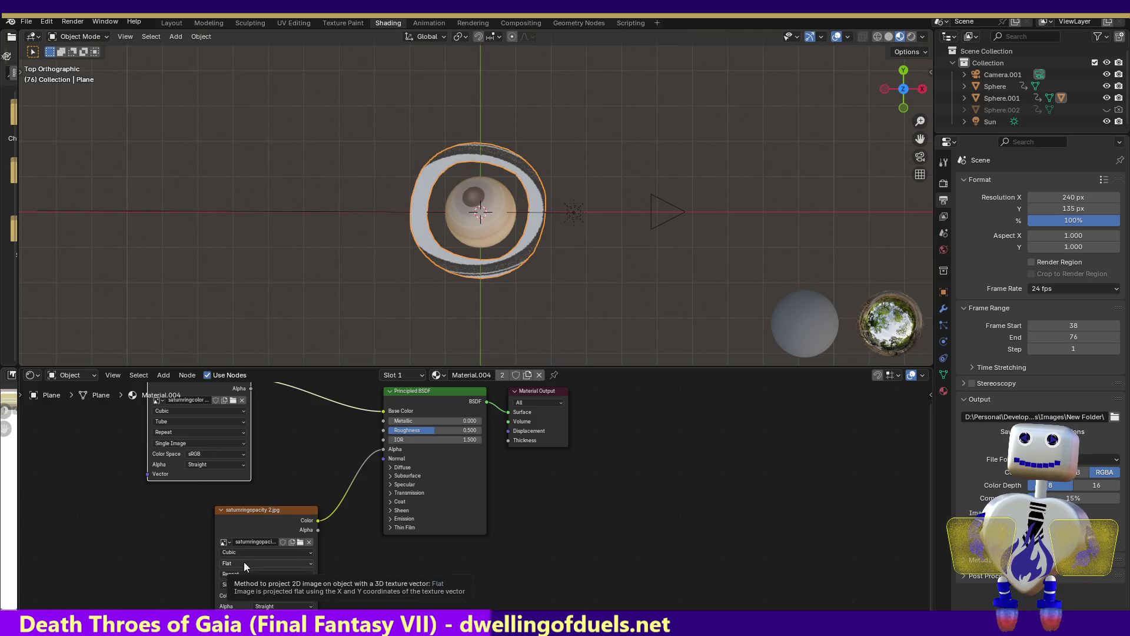
{"action": "left_click", "coordinate": [243, 562]}
{"action": "left_click", "coordinate": [231, 613]}
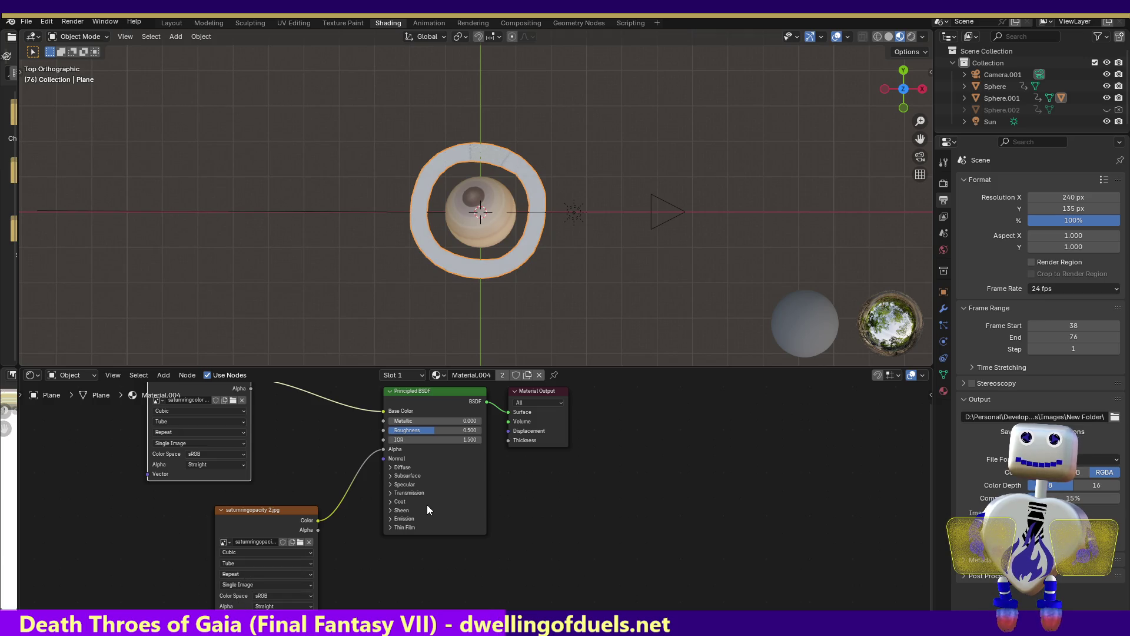
{"action": "left_click", "coordinate": [902, 110]}
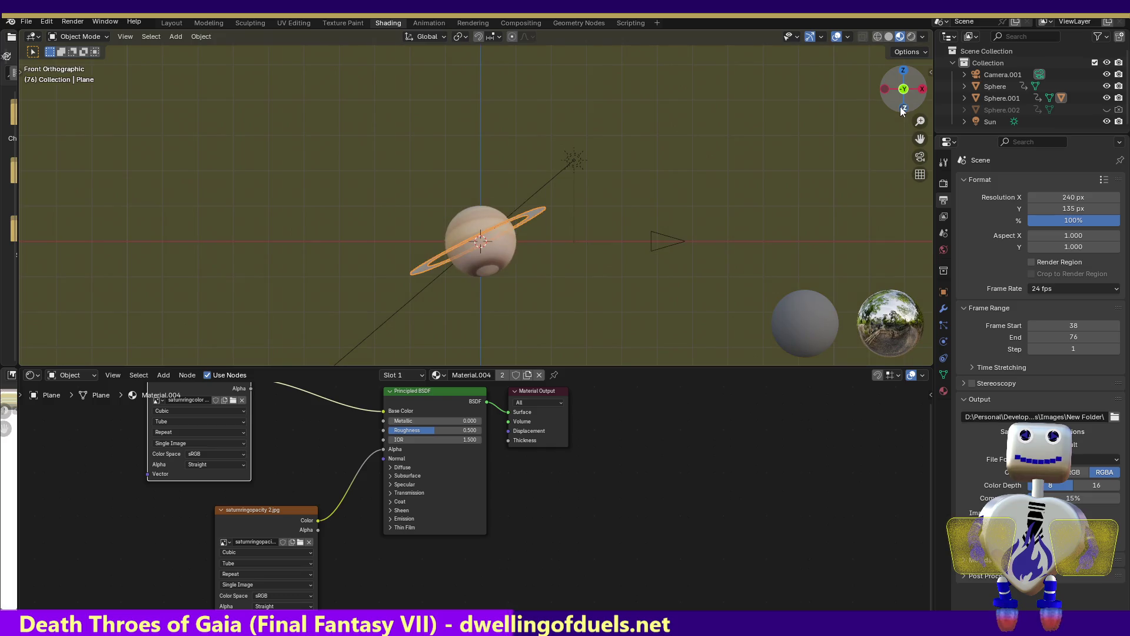
{"action": "left_click", "coordinate": [902, 74]}
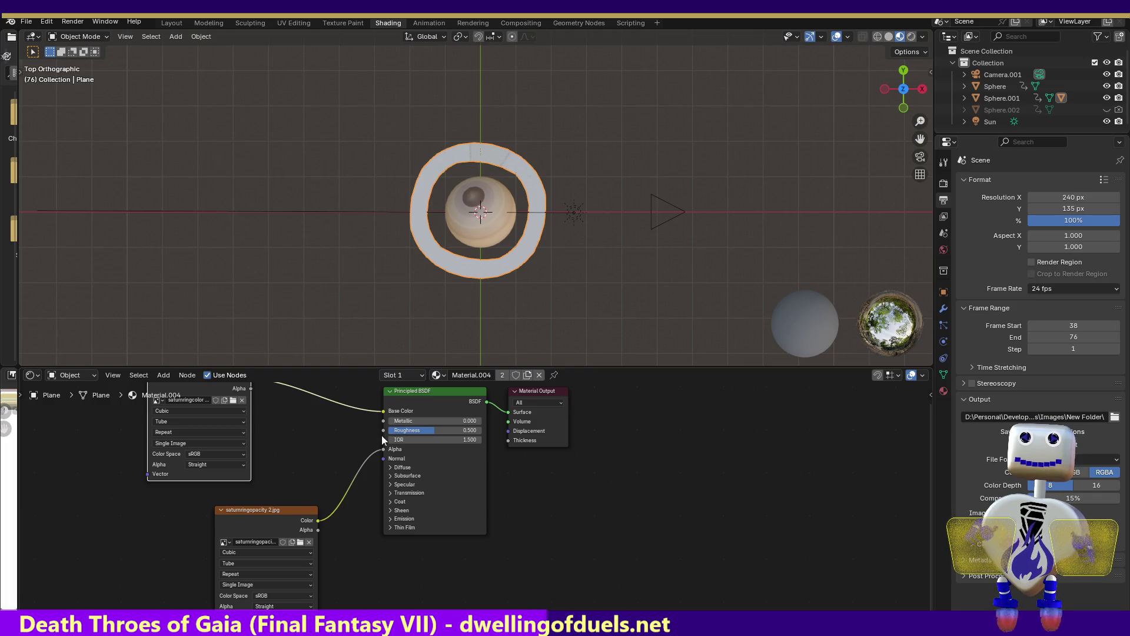
{"action": "left_click", "coordinate": [73, 22]}
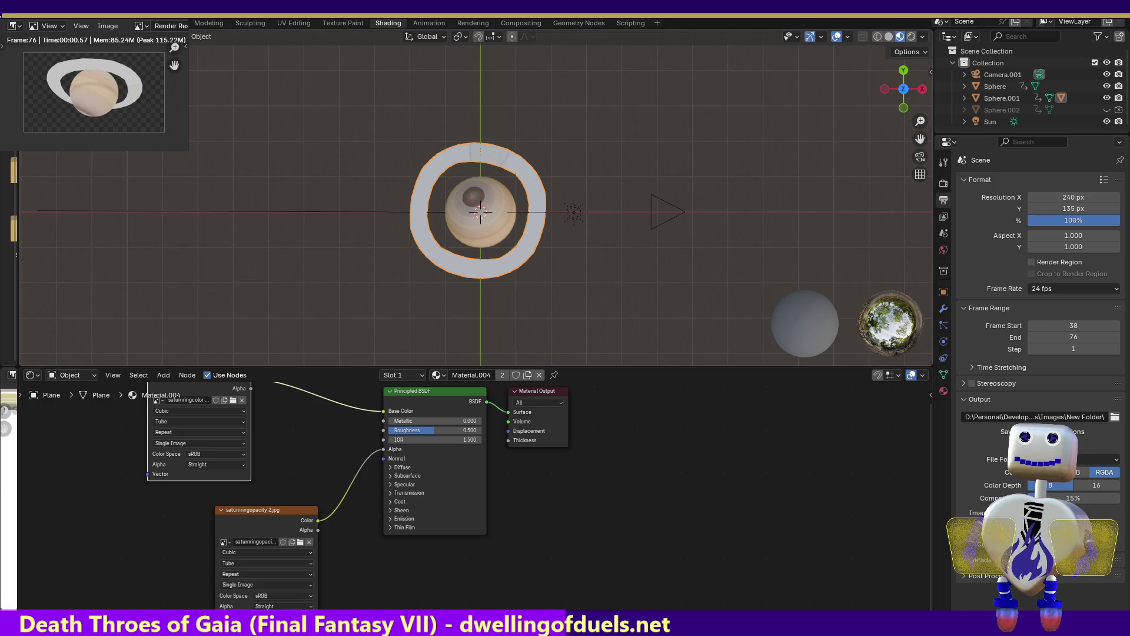
- Close the Render Result window
{"action": "key", "text": "Escape"}
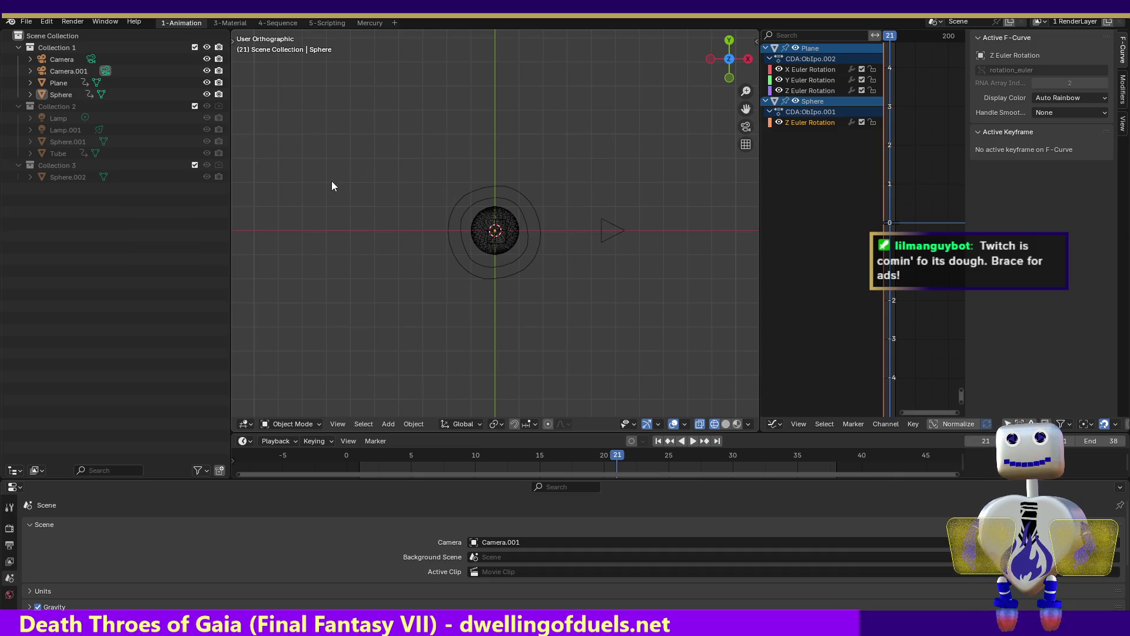
- Select the ring plane, view it in the 3-Material workspace, check the interaction modes and render commands
{"action": "left_click", "coordinate": [477, 194]}
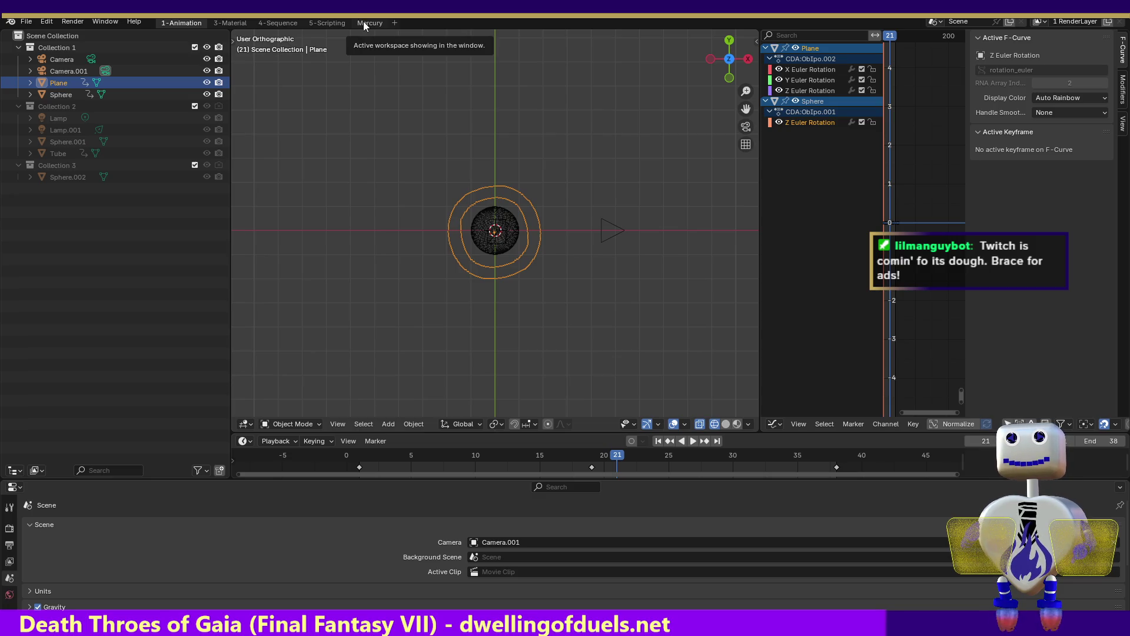
{"action": "left_click", "coordinate": [226, 21]}
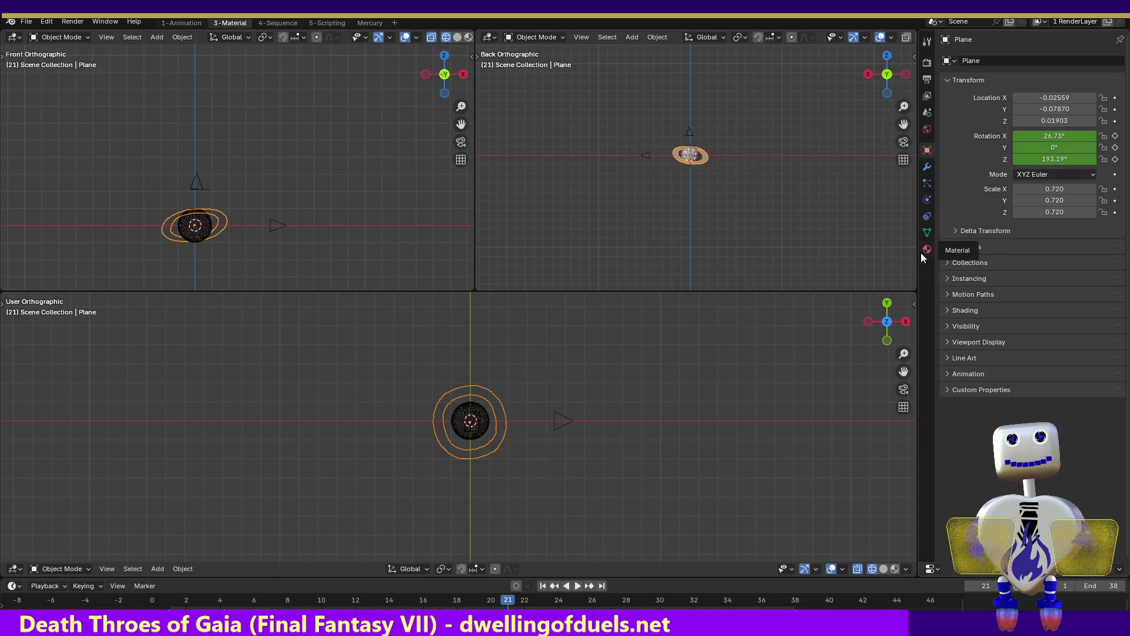
{"action": "left_click", "coordinate": [65, 570]}
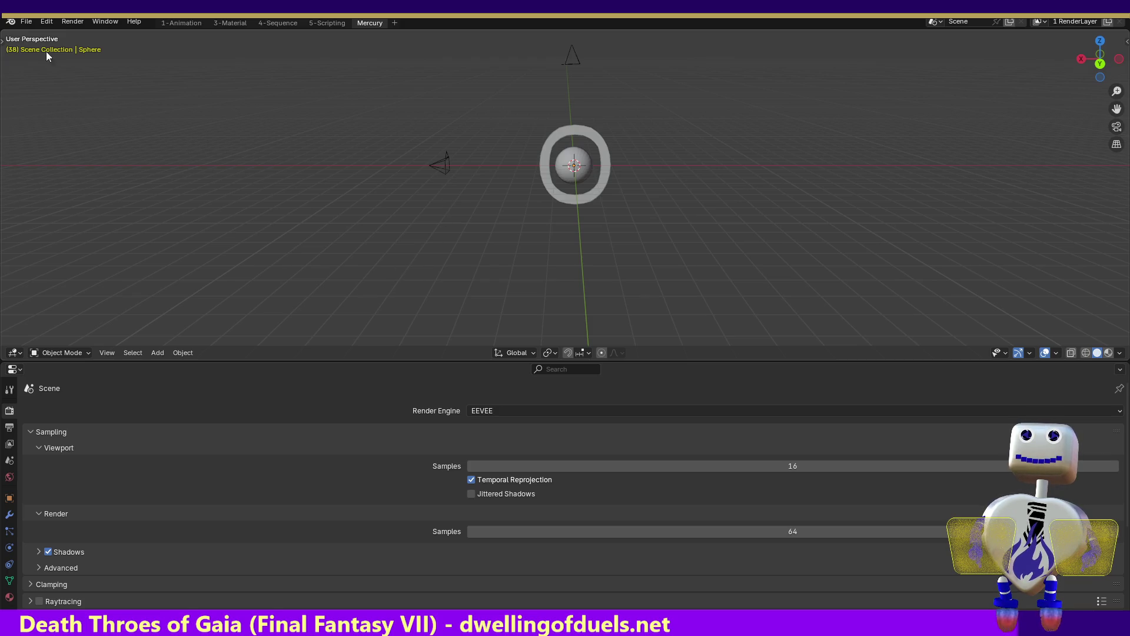
{"action": "left_click", "coordinate": [48, 24]}
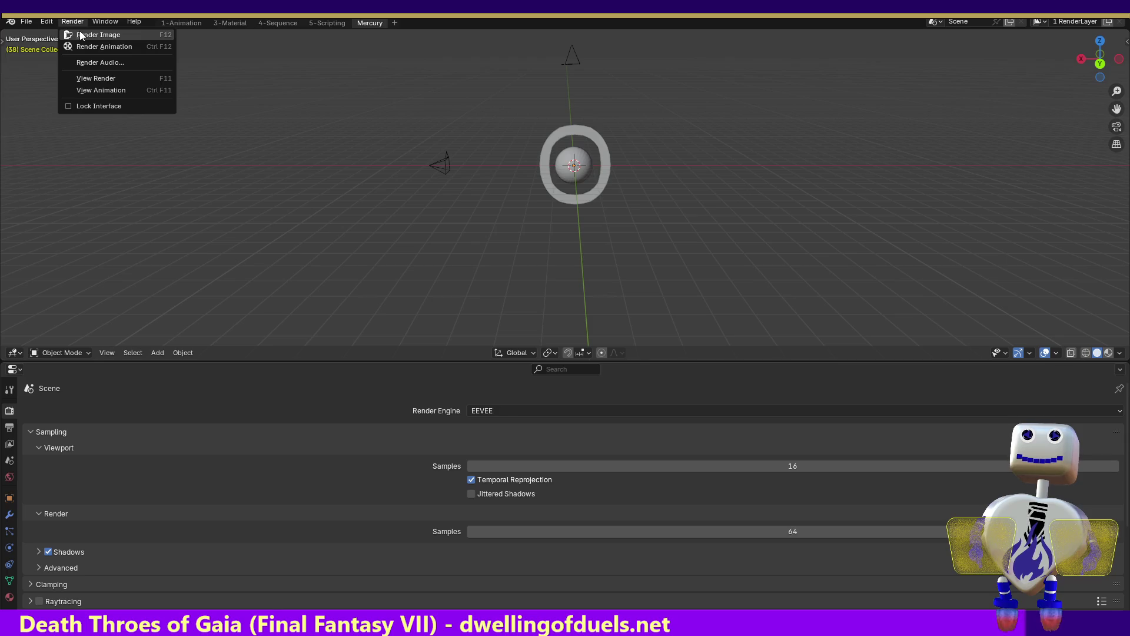
{"action": "left_click", "coordinate": [80, 33]}
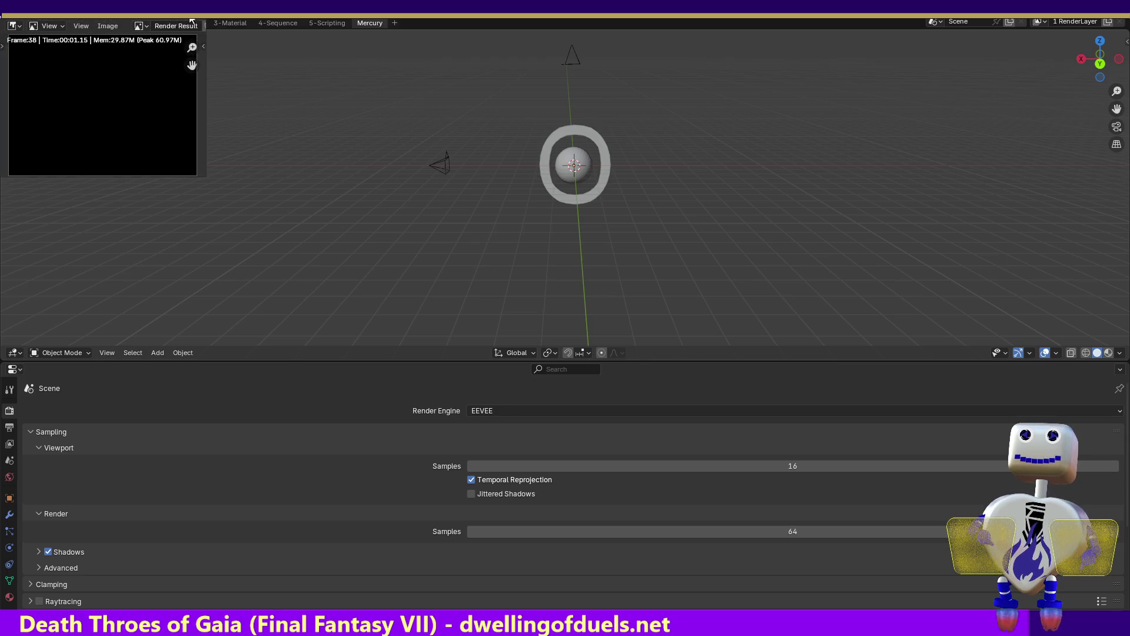
{"action": "key", "text": "Escape"}
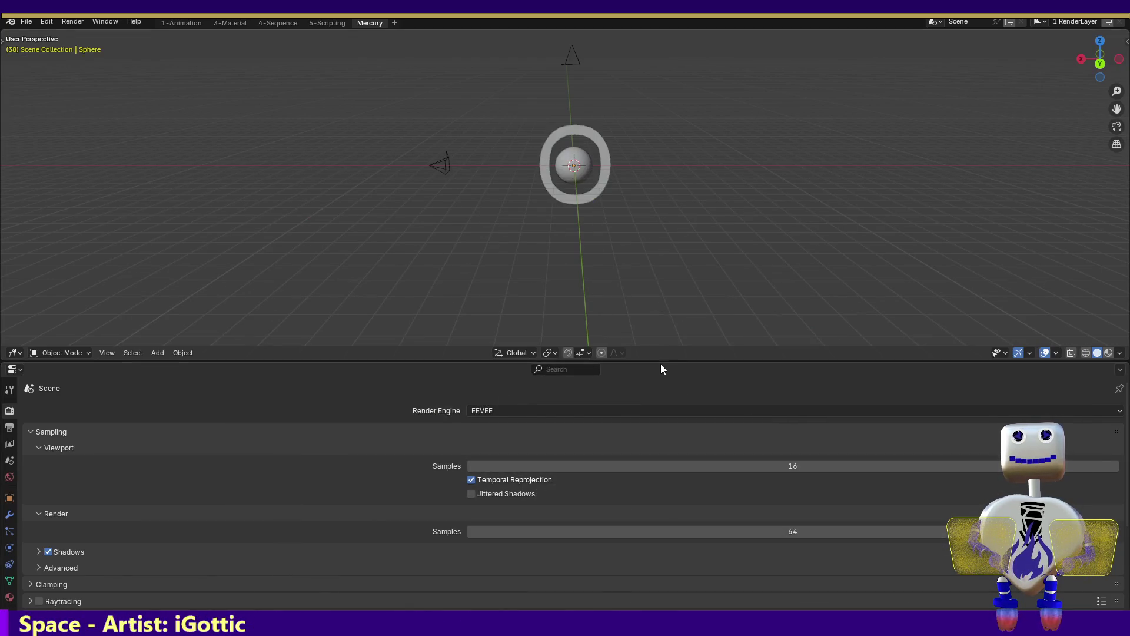
{"action": "left_click_drag", "start_coordinate": [660, 364], "coordinate": [660, 532]}
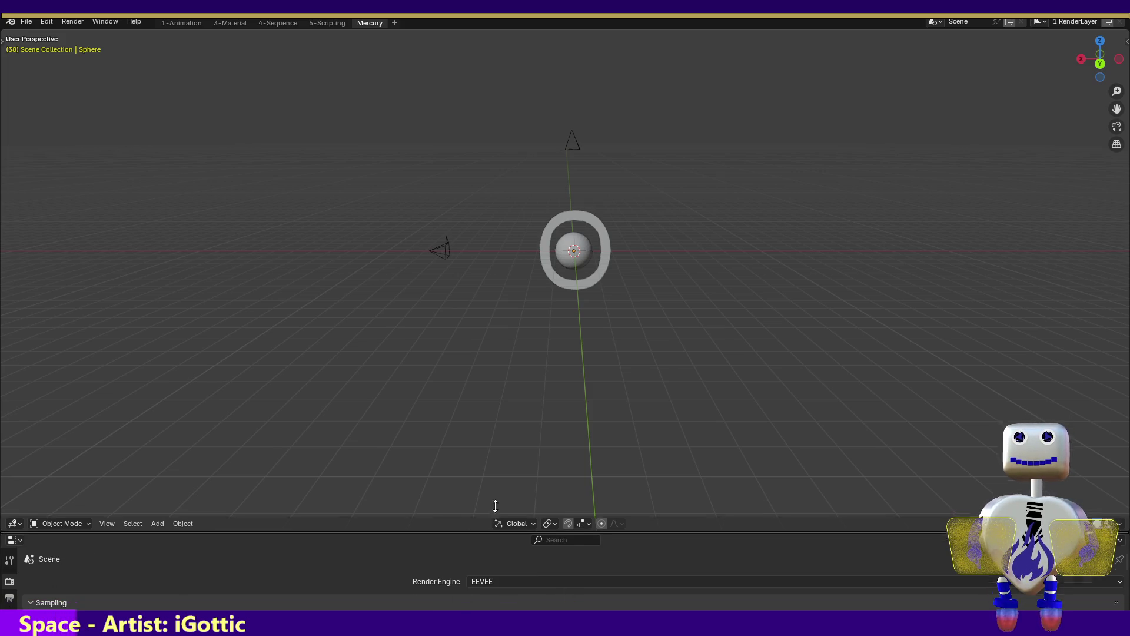
- Resize the viewport/Properties border and select the ring plane around the sphere
{"action": "left_click_drag", "start_coordinate": [490, 538], "coordinate": [490, 389]}
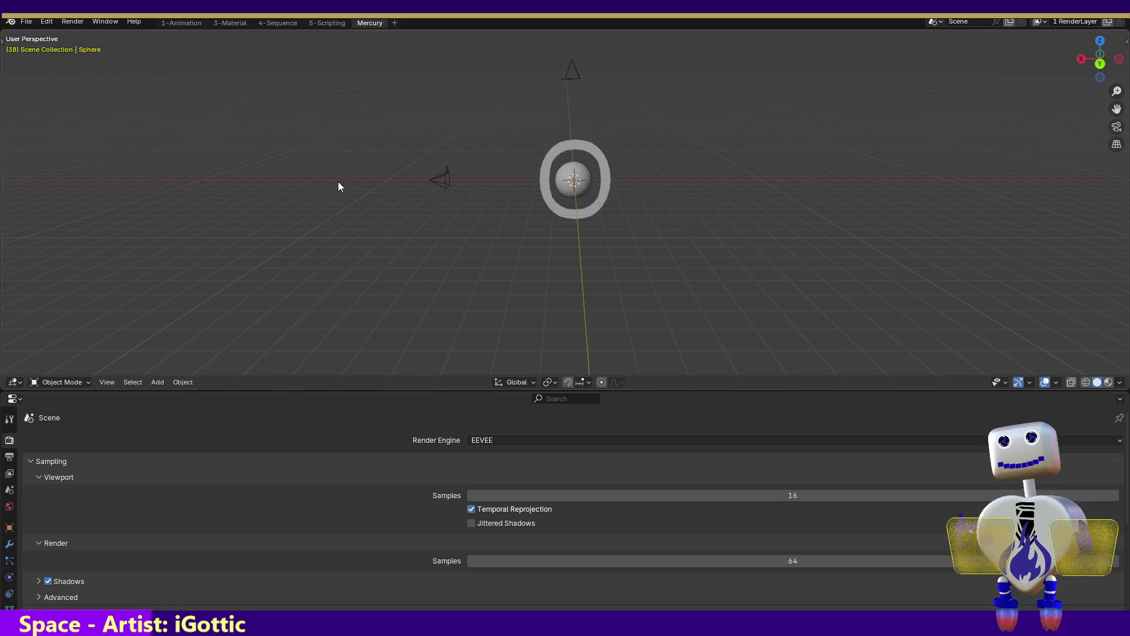
{"action": "left_click", "coordinate": [585, 148]}
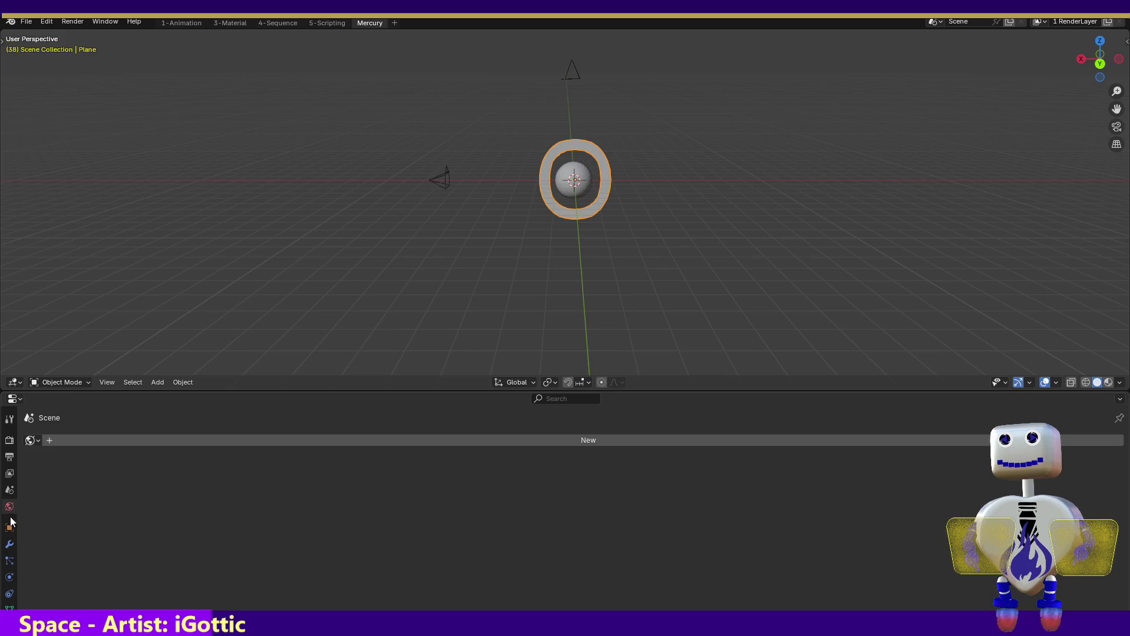
- Review the ring plane's object and constraint properties, view layer passes, output and EEVEE sampling
{"action": "left_click", "coordinate": [10, 528]}
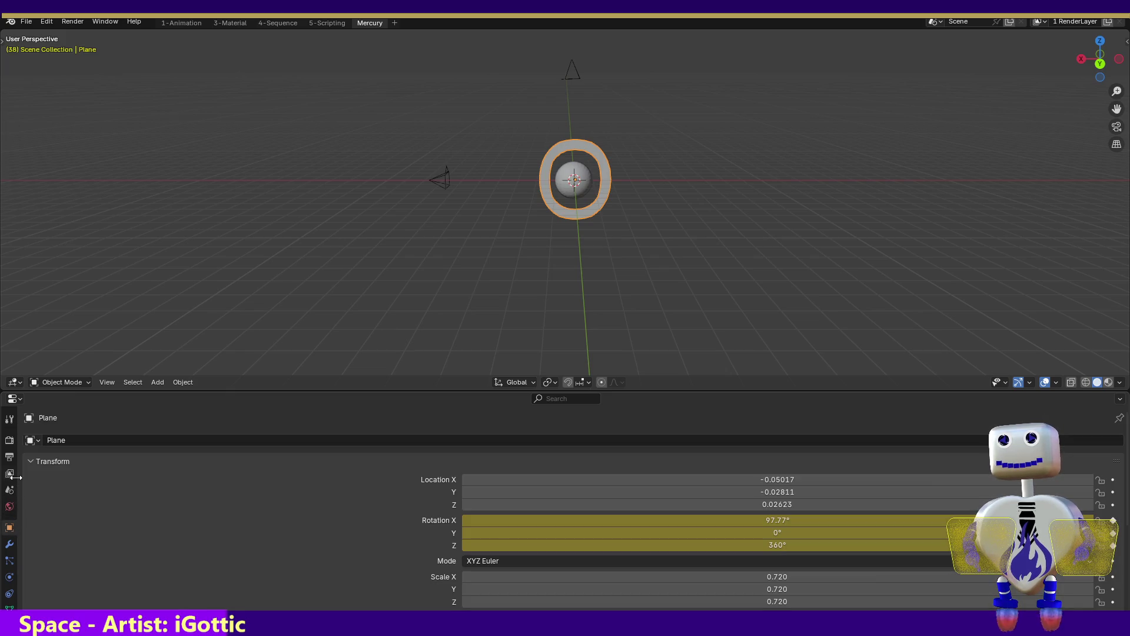
{"action": "left_click", "coordinate": [9, 593]}
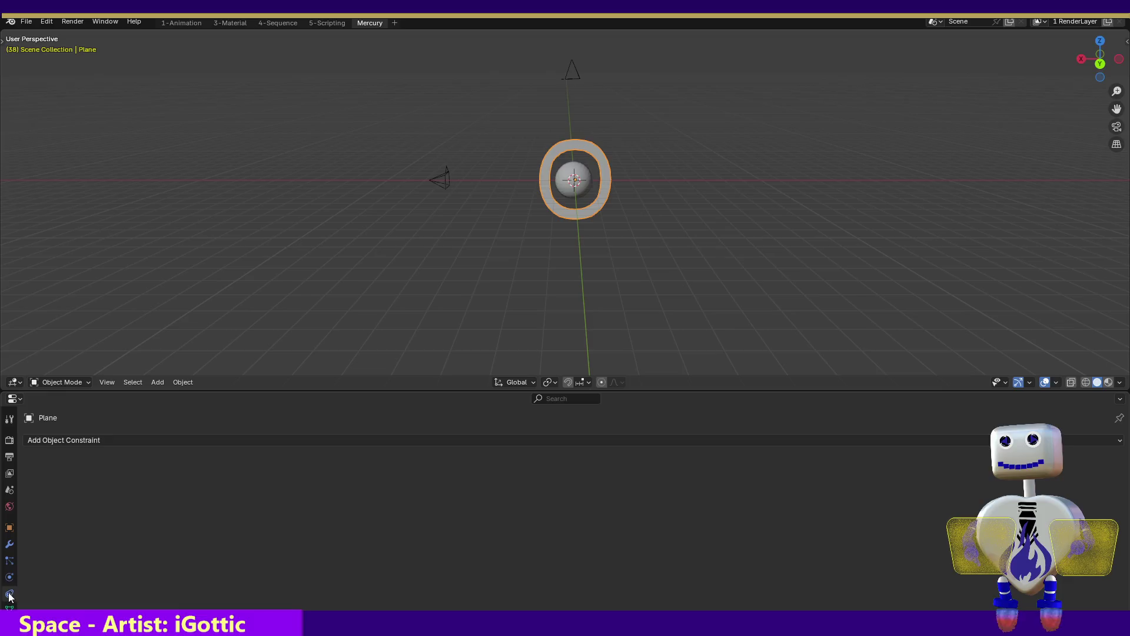
{"action": "left_click", "coordinate": [8, 544]}
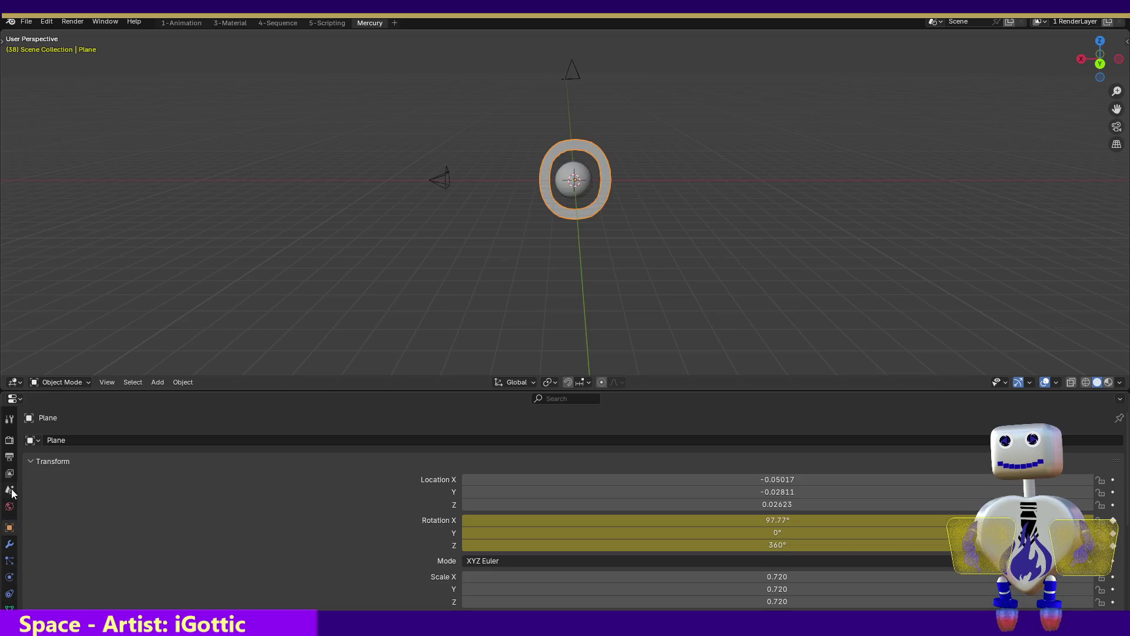
{"action": "left_click", "coordinate": [9, 488]}
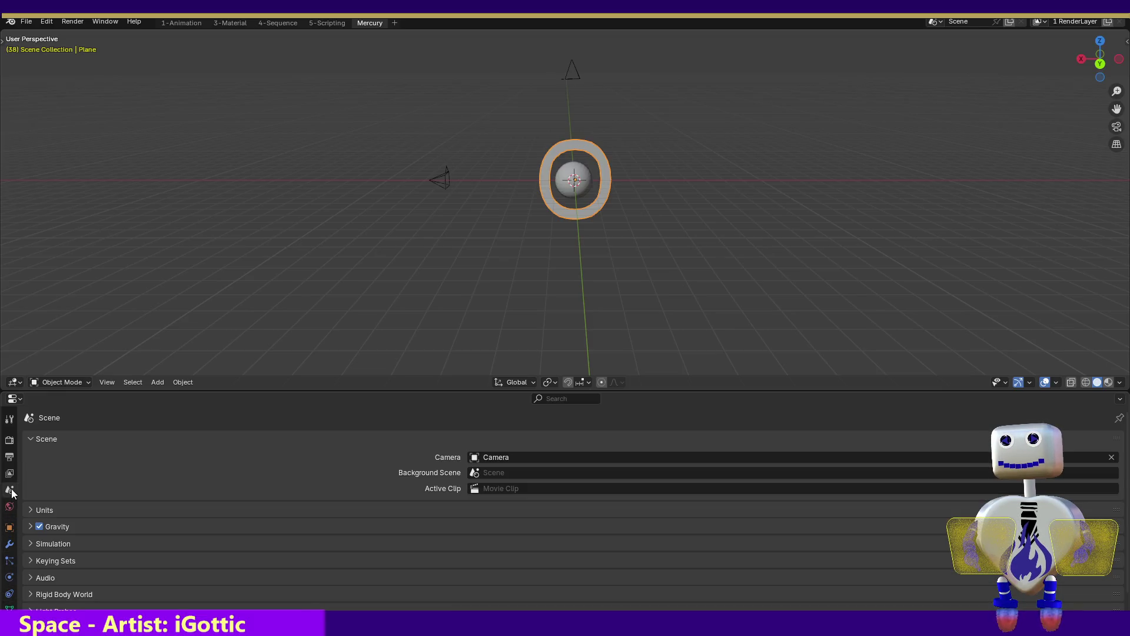
{"action": "left_click", "coordinate": [10, 456]}
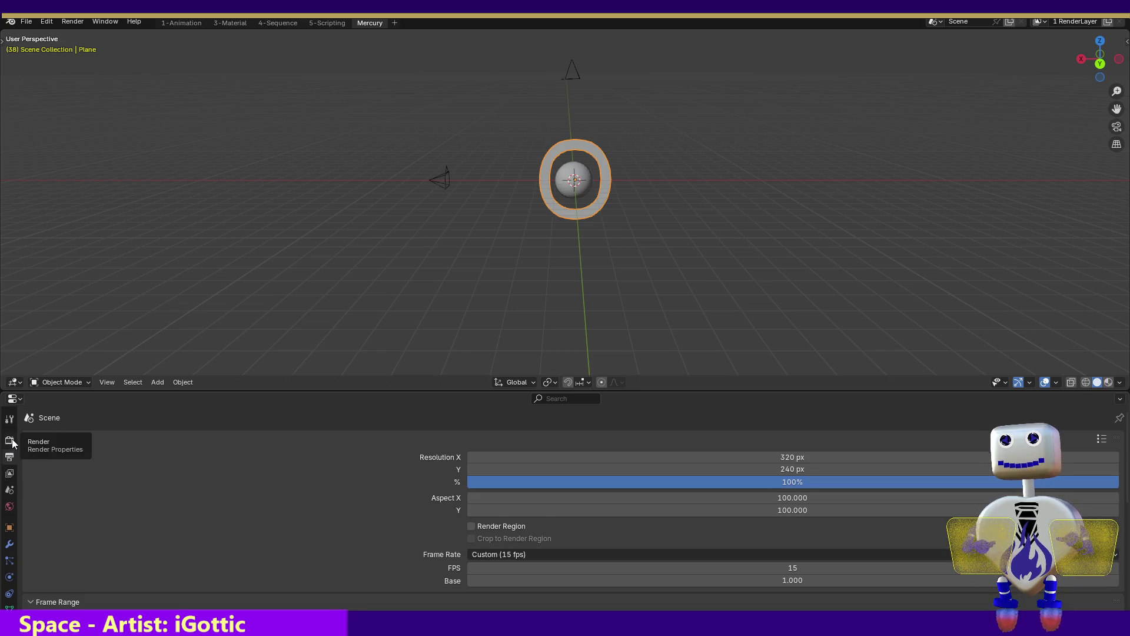
{"action": "left_click", "coordinate": [10, 439]}
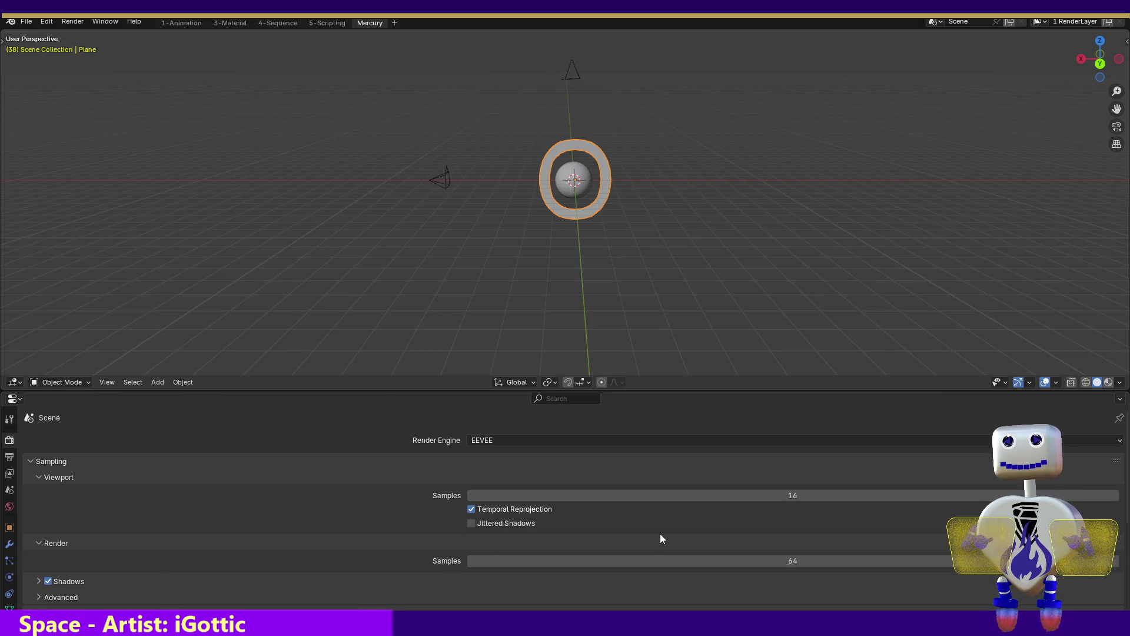
- Check scene, world and transform values, revisit the 320×240 15 fps output and sampling, then go to 3-Material
{"action": "left_click", "coordinate": [9, 473]}
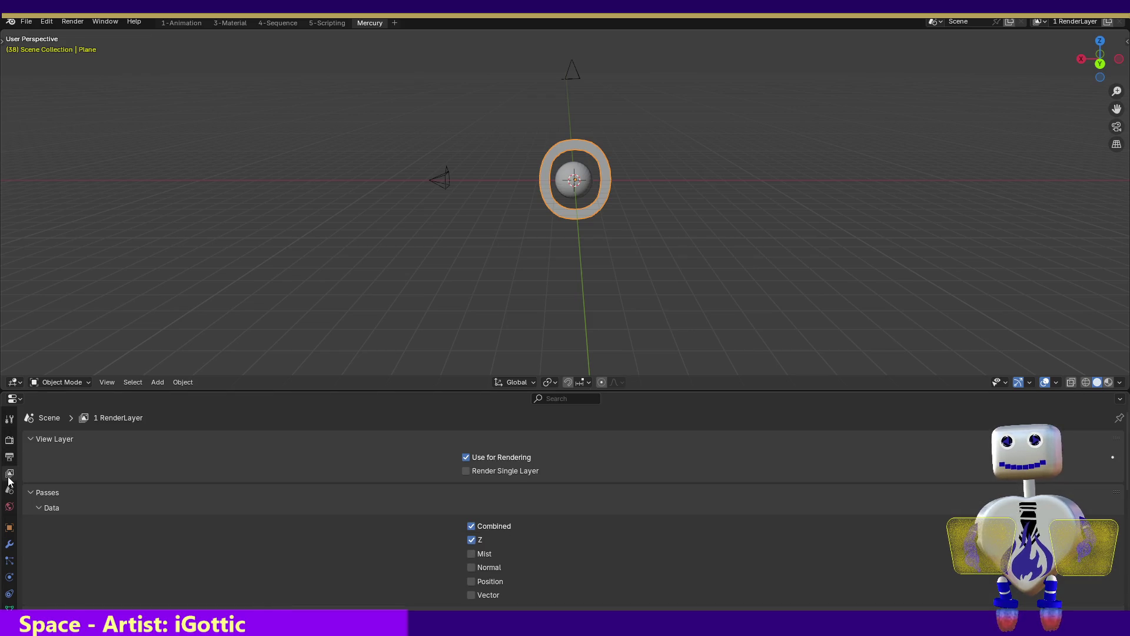
{"action": "left_click", "coordinate": [10, 489]}
{"action": "left_click", "coordinate": [10, 506]}
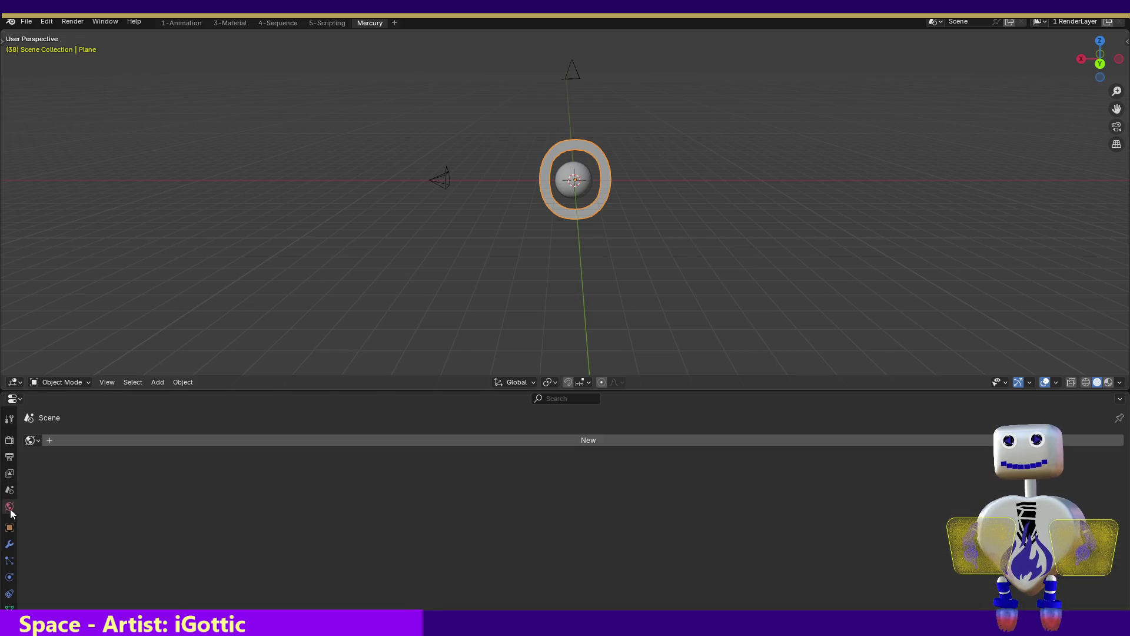
{"action": "left_click", "coordinate": [9, 528]}
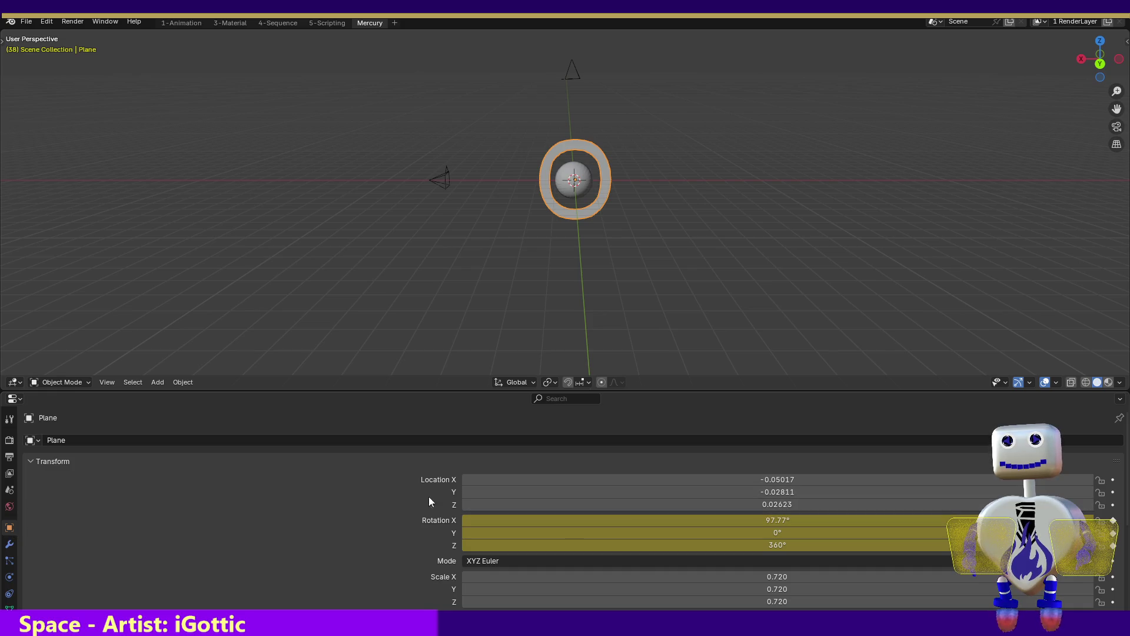
{"action": "left_click", "coordinate": [10, 474]}
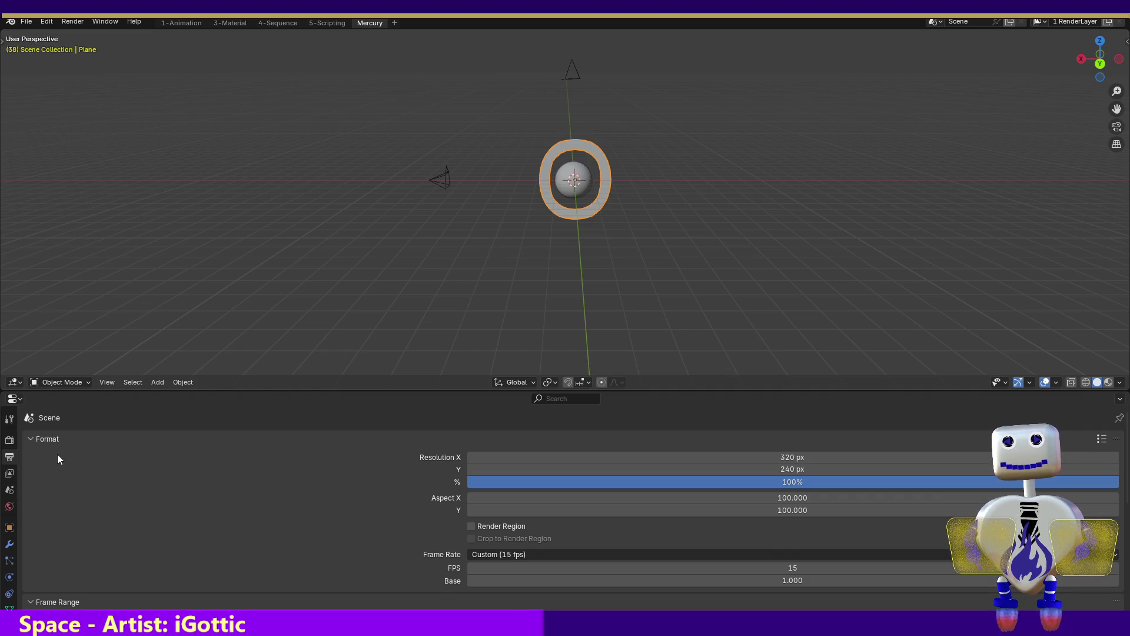
{"action": "left_click", "coordinate": [9, 440]}
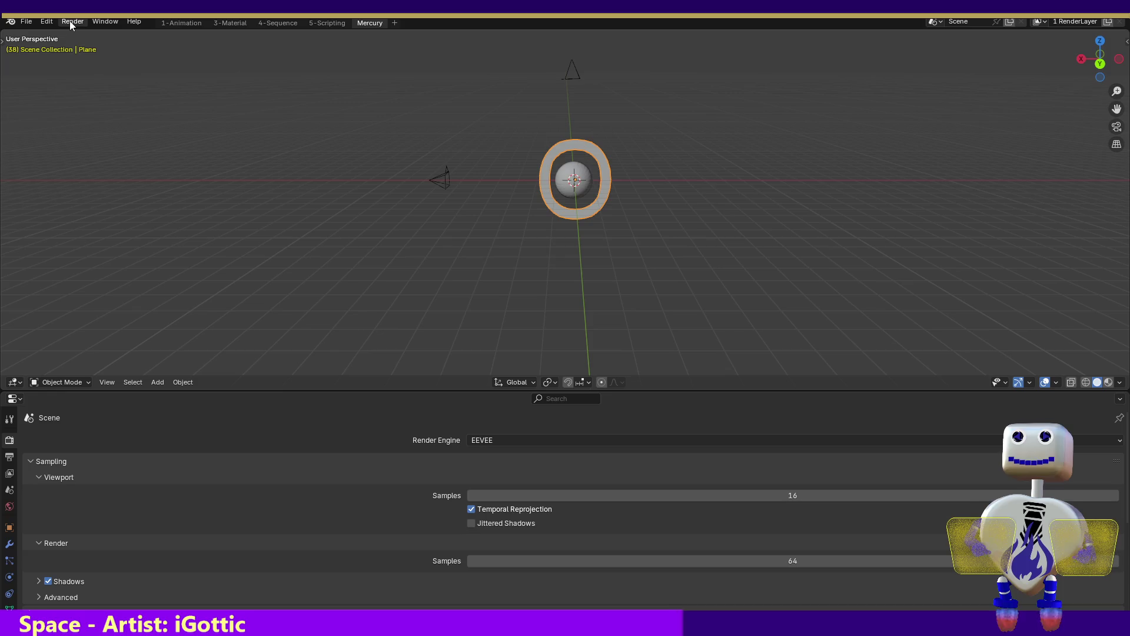
{"action": "left_click", "coordinate": [223, 23]}
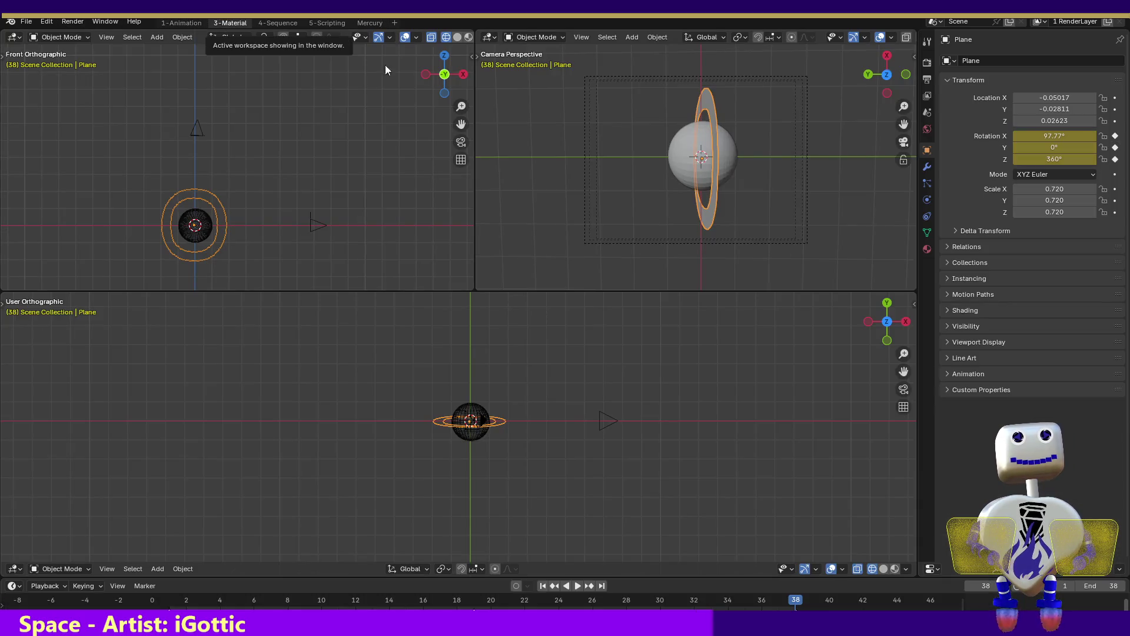
- Enable Use Nodes on the ring plane's material for a Principled BSDF and list objects to add
{"action": "left_click", "coordinate": [925, 249]}
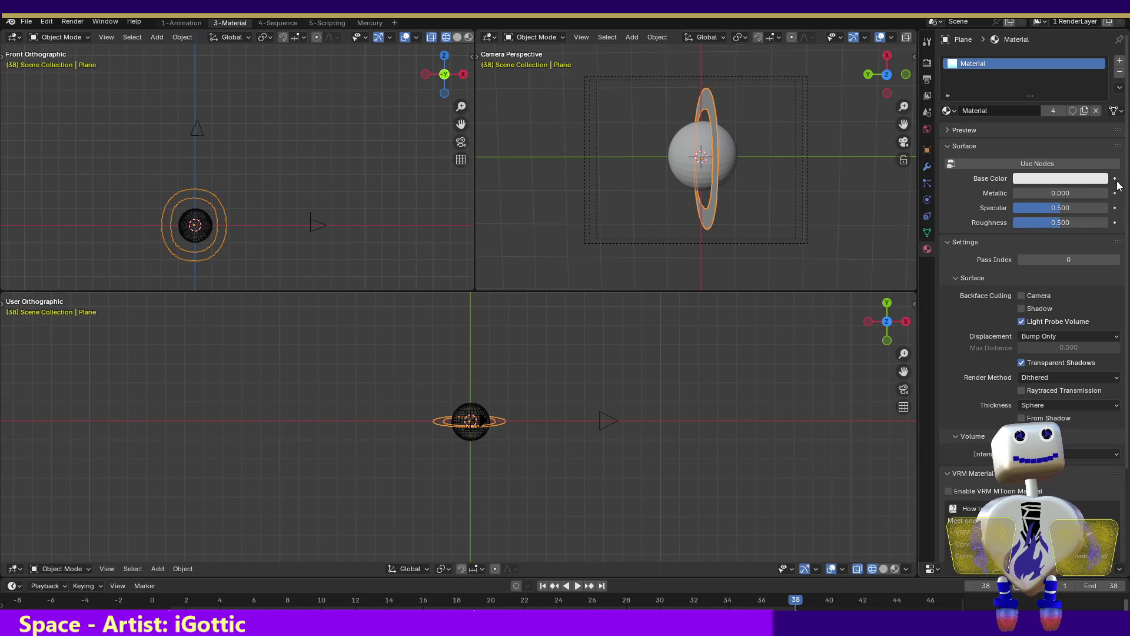
{"action": "left_click", "coordinate": [1067, 167]}
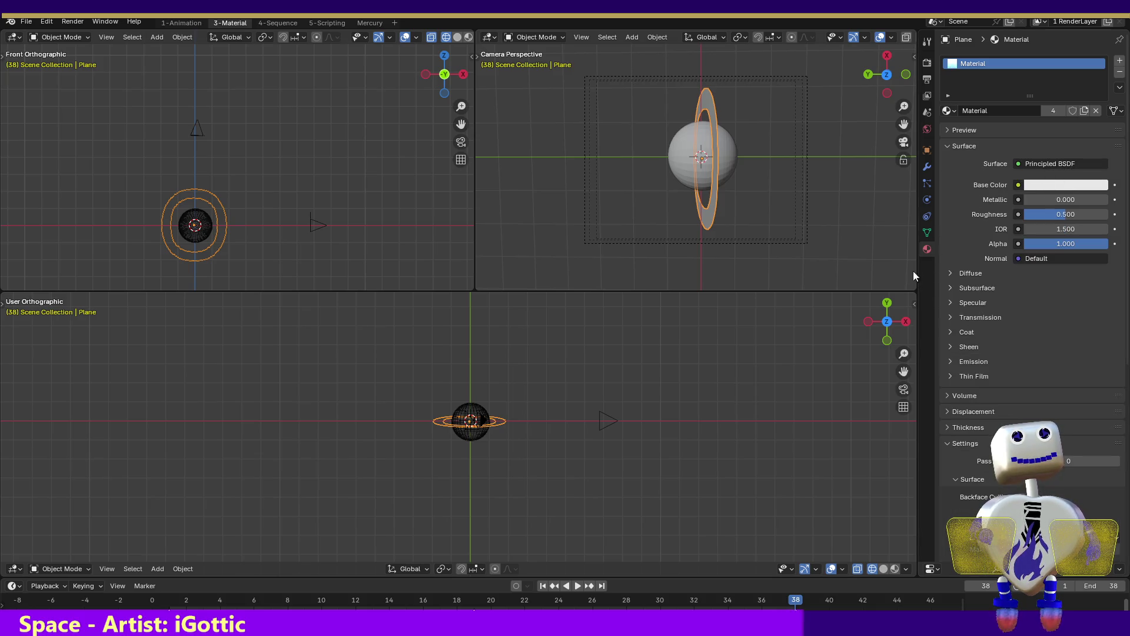
{"action": "left_click", "coordinate": [156, 37]}
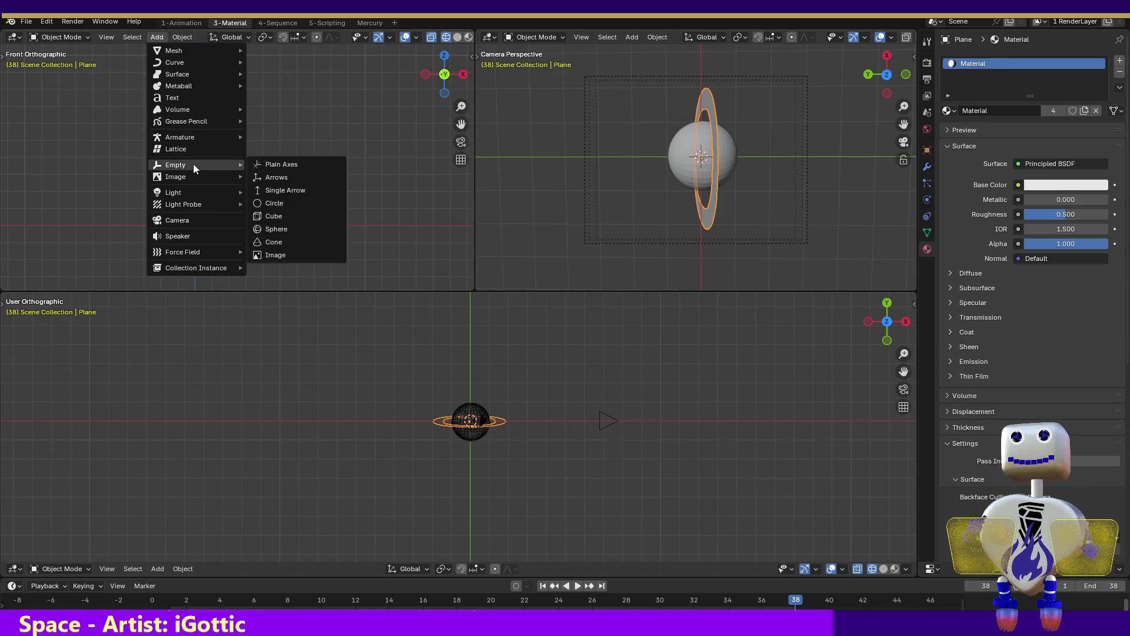
{"action": "mouse_move", "coordinate": [173, 193]}
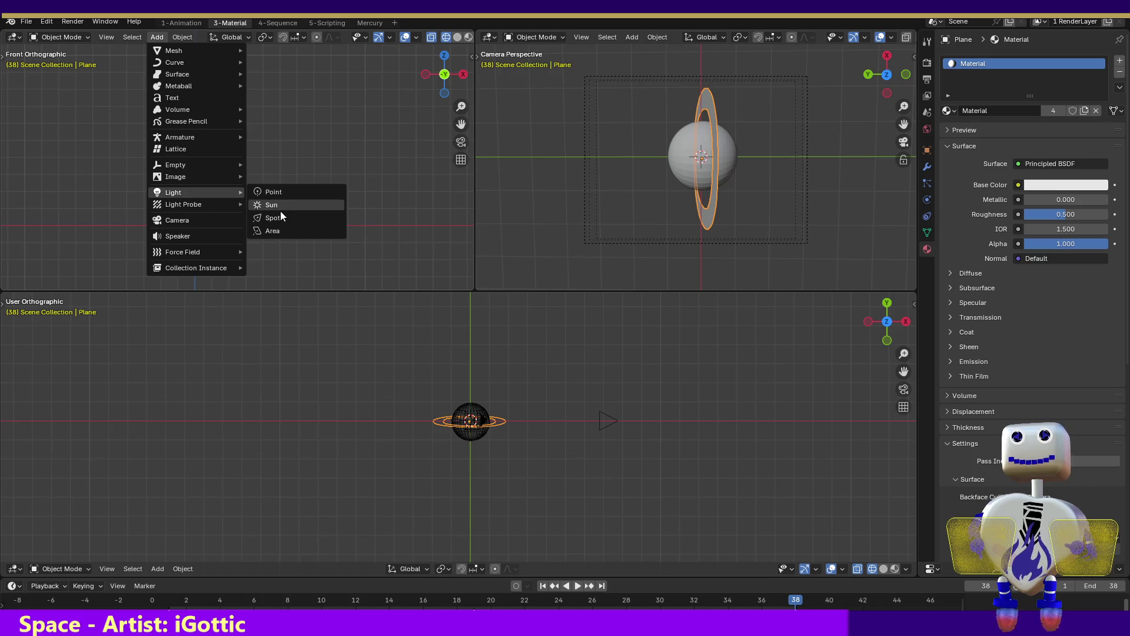
- Add a Sun light and swing its direction handle around from a back orthographic view
{"action": "left_click", "coordinate": [280, 211]}
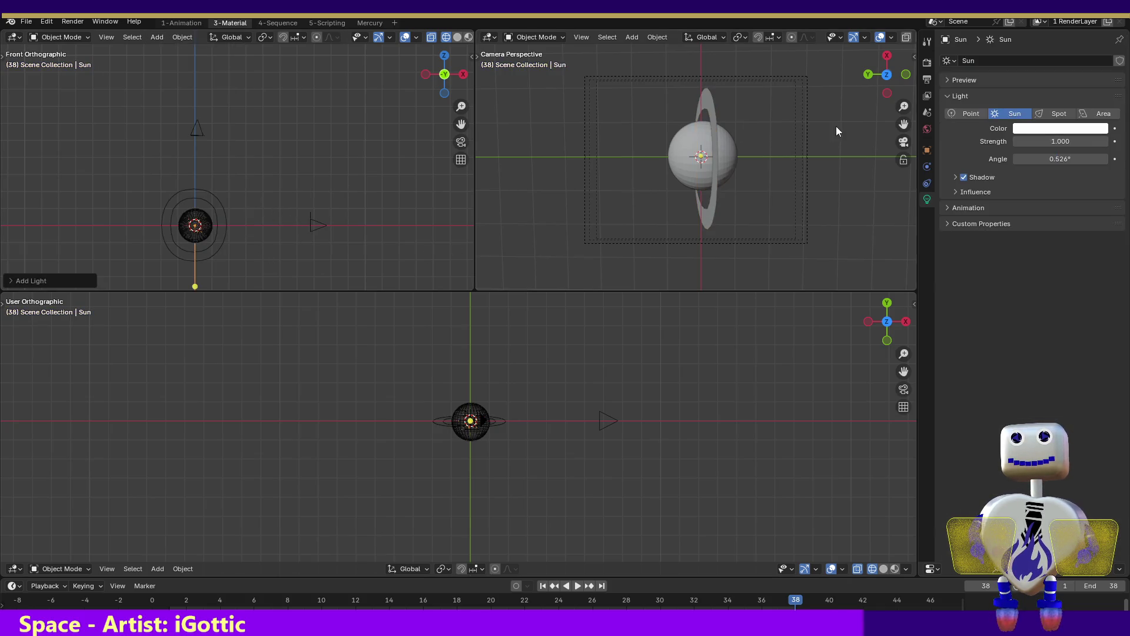
{"action": "left_click", "coordinate": [867, 78]}
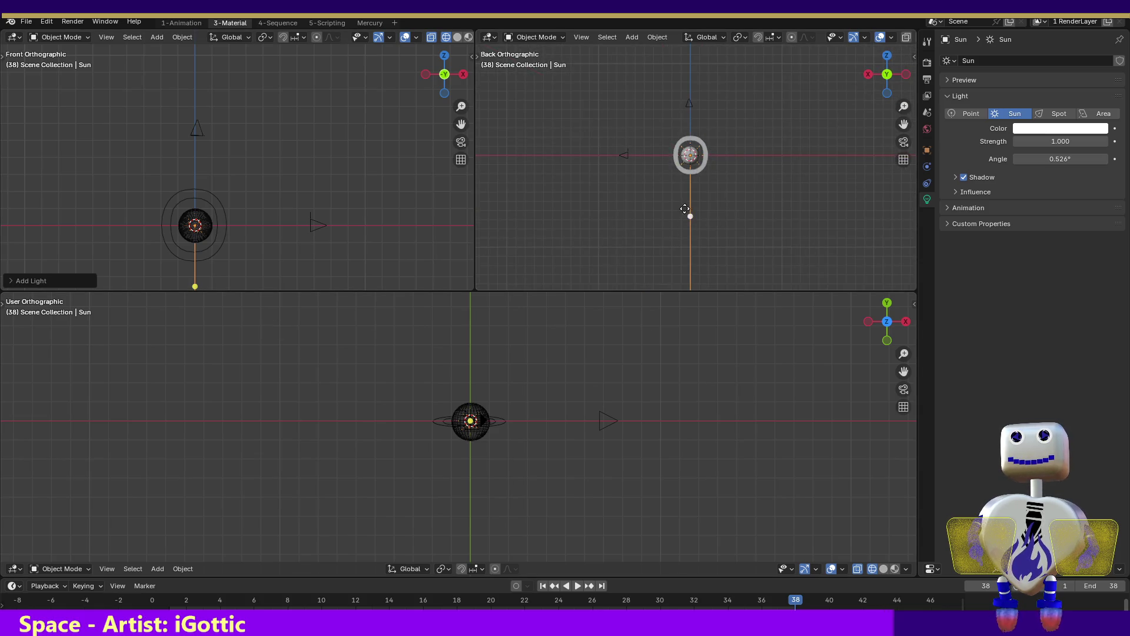
{"action": "left_click_drag", "start_coordinate": [691, 214], "coordinate": [784, 154]}
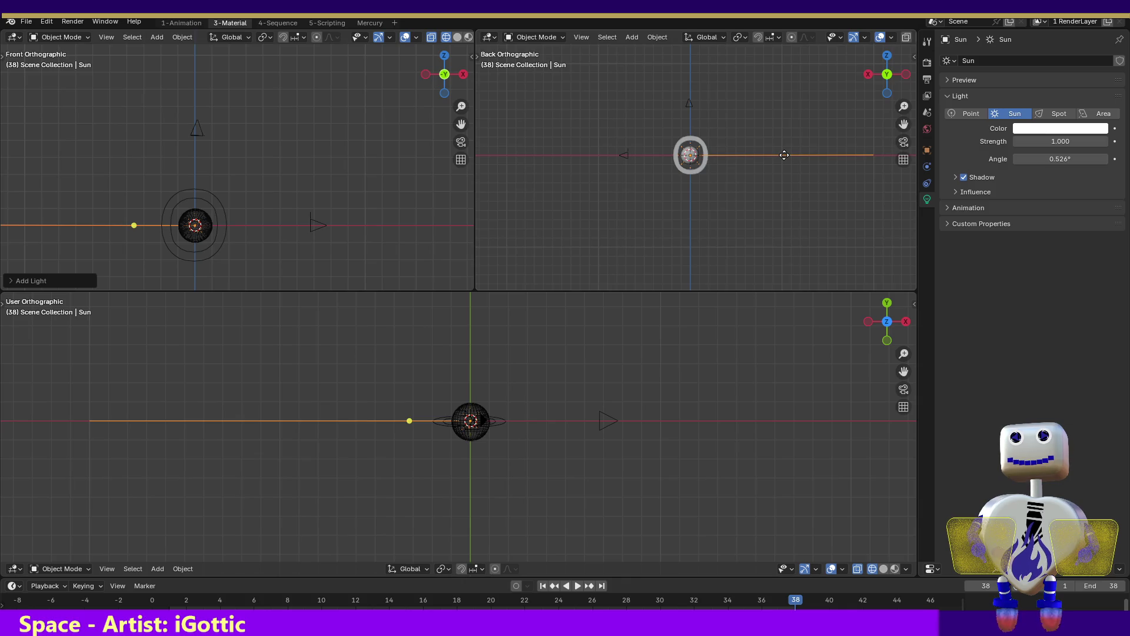
{"action": "mouse_move", "coordinate": [784, 155]}
{"action": "left_mouse_down"}
{"action": "mouse_move", "coordinate": [672, 178]}
{"action": "mouse_move", "coordinate": [698, 216]}
{"action": "left_mouse_up"}
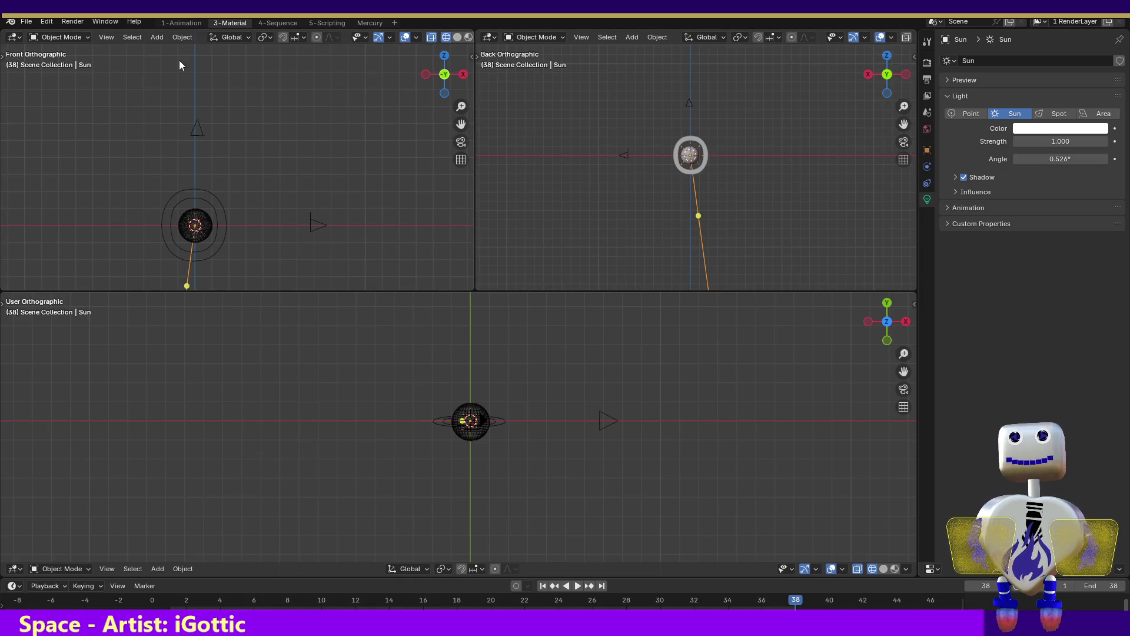
- Grab the Sun, place it above the planet and re-aim its light down onto the sphere
{"action": "key", "text": "g"}
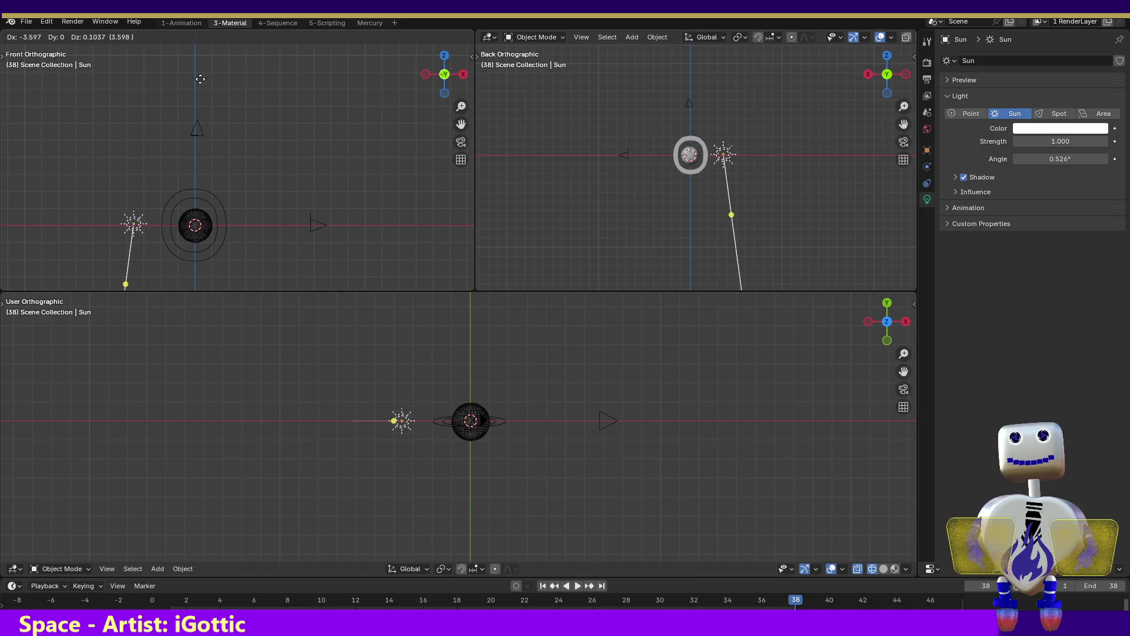
{"action": "left_click", "coordinate": [264, 274]}
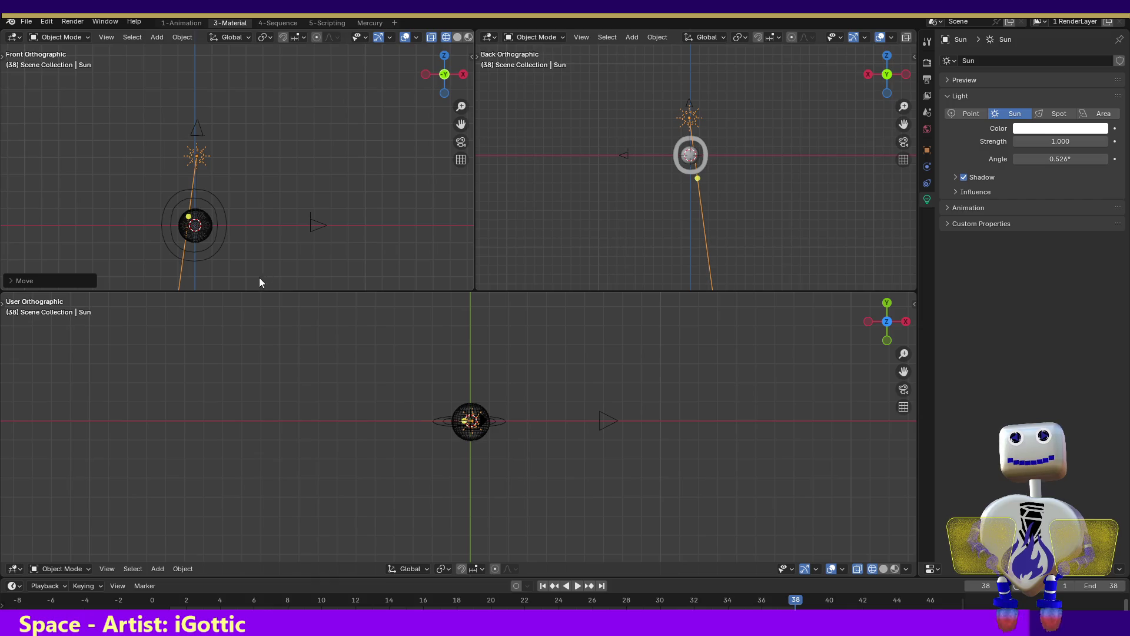
{"action": "left_click_drag", "start_coordinate": [697, 178], "coordinate": [689, 180]}
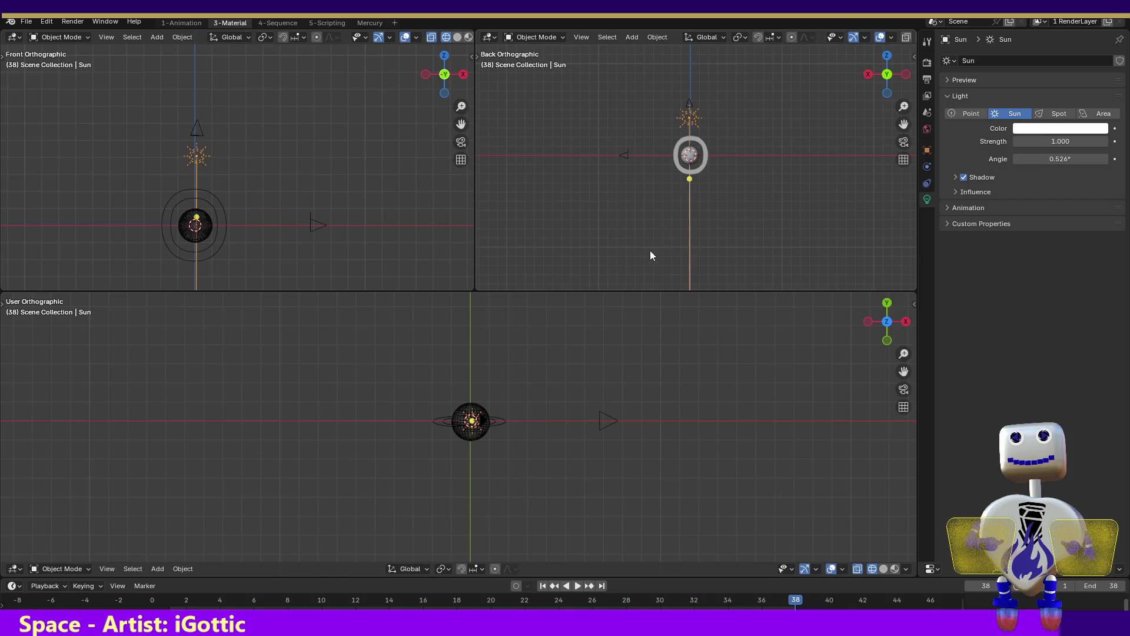
{"action": "left_click", "coordinate": [906, 74]}
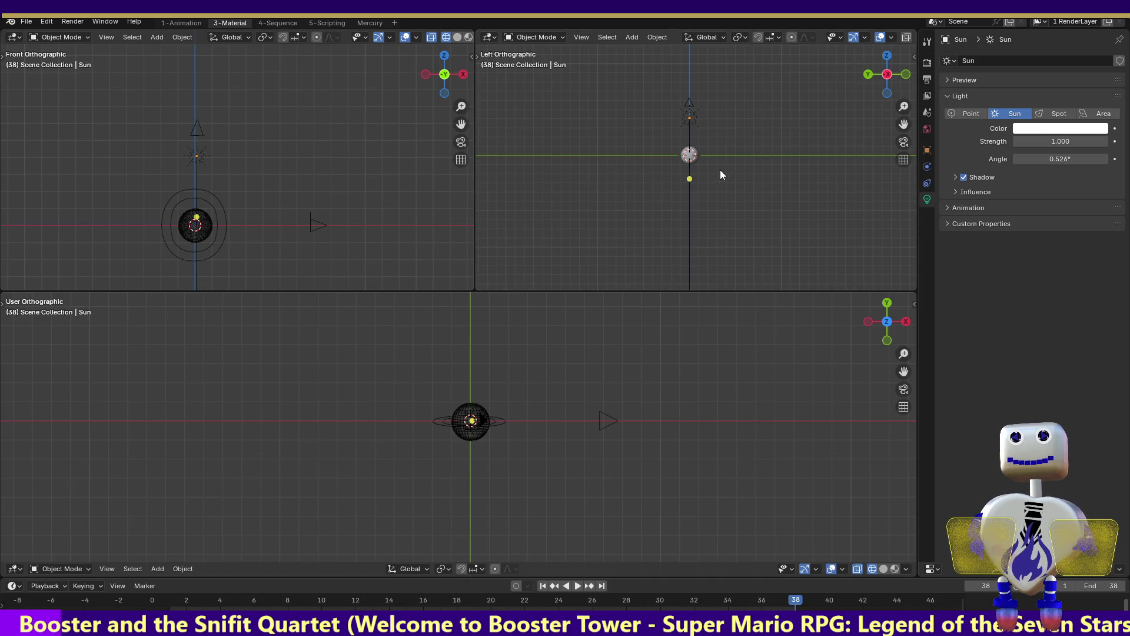
- View the planet from the right side and render a still preview image of it
{"action": "left_click", "coordinate": [905, 77]}
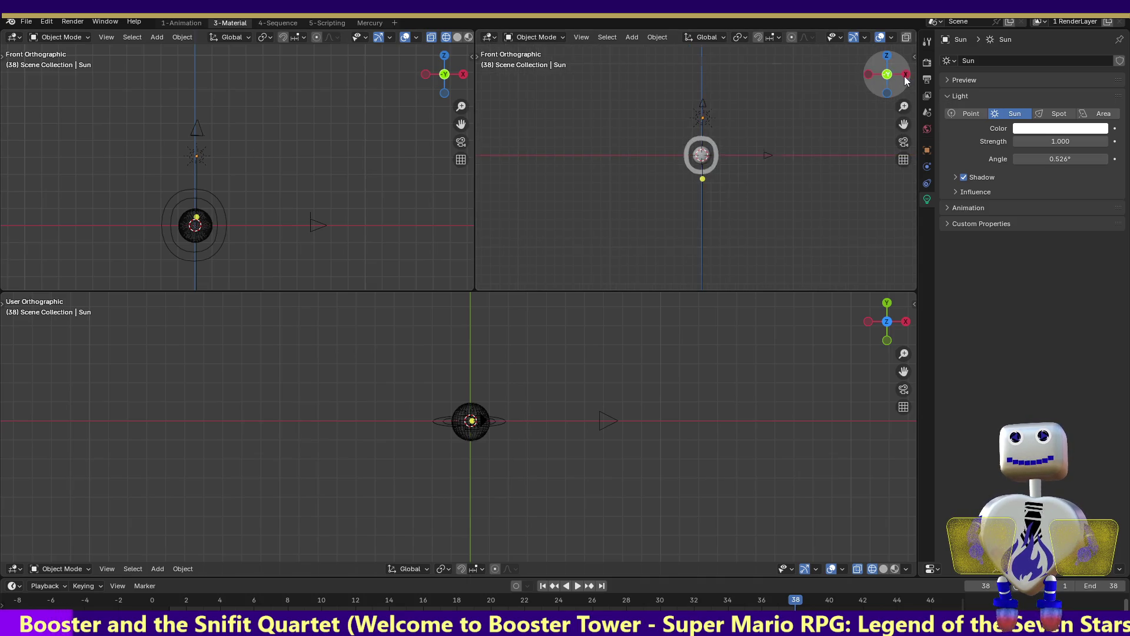
{"action": "left_click", "coordinate": [904, 77]}
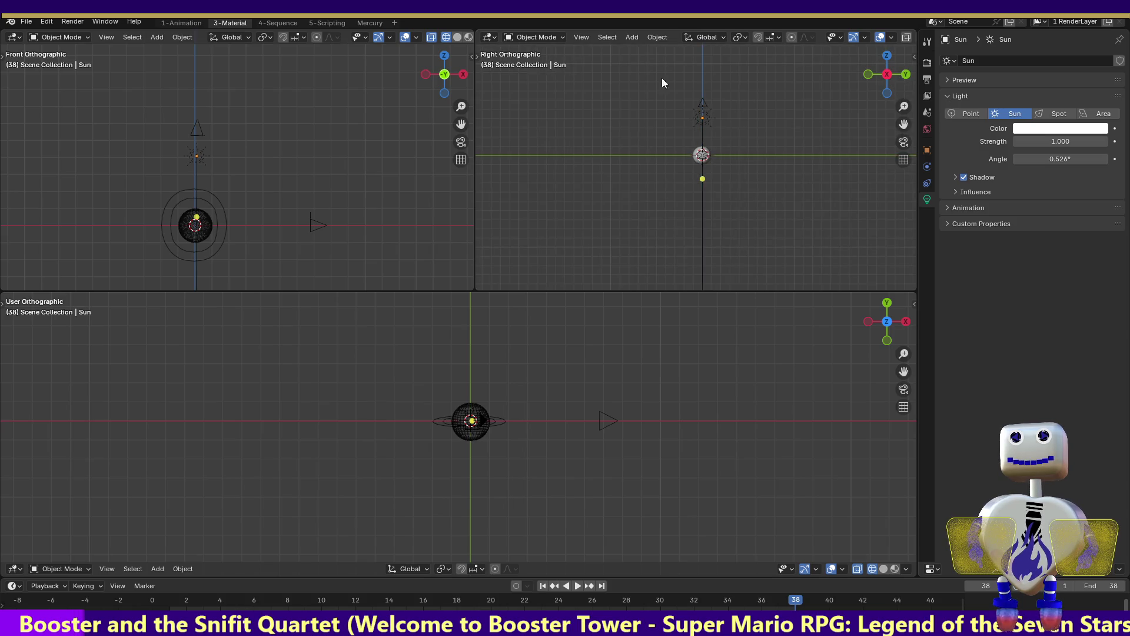
{"action": "left_click", "coordinate": [72, 23]}
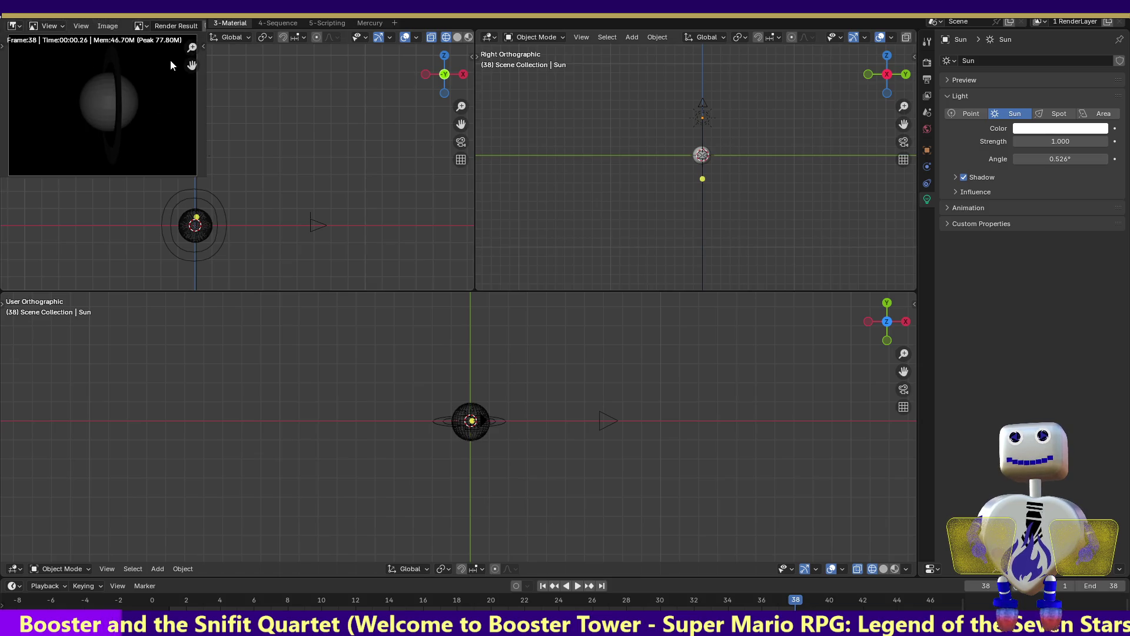
{"action": "key", "text": "Escape"}
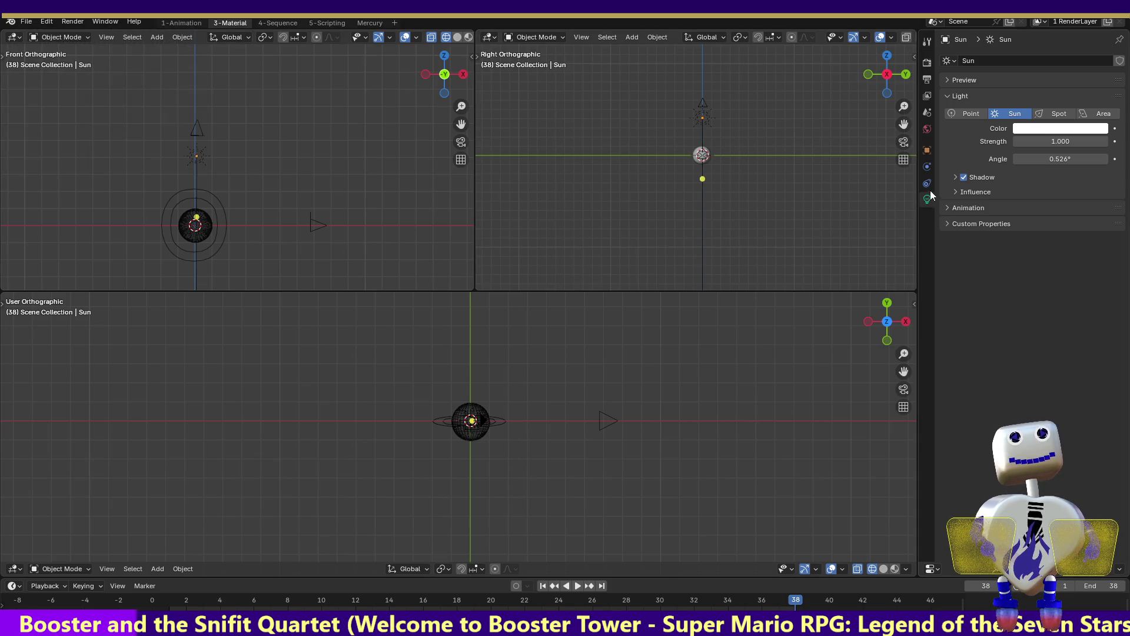
- Browse the Sun's constraint and physics settings, then select the Sphere and show its mesh data
{"action": "left_click", "coordinate": [926, 184]}
{"action": "left_click", "coordinate": [927, 169]}
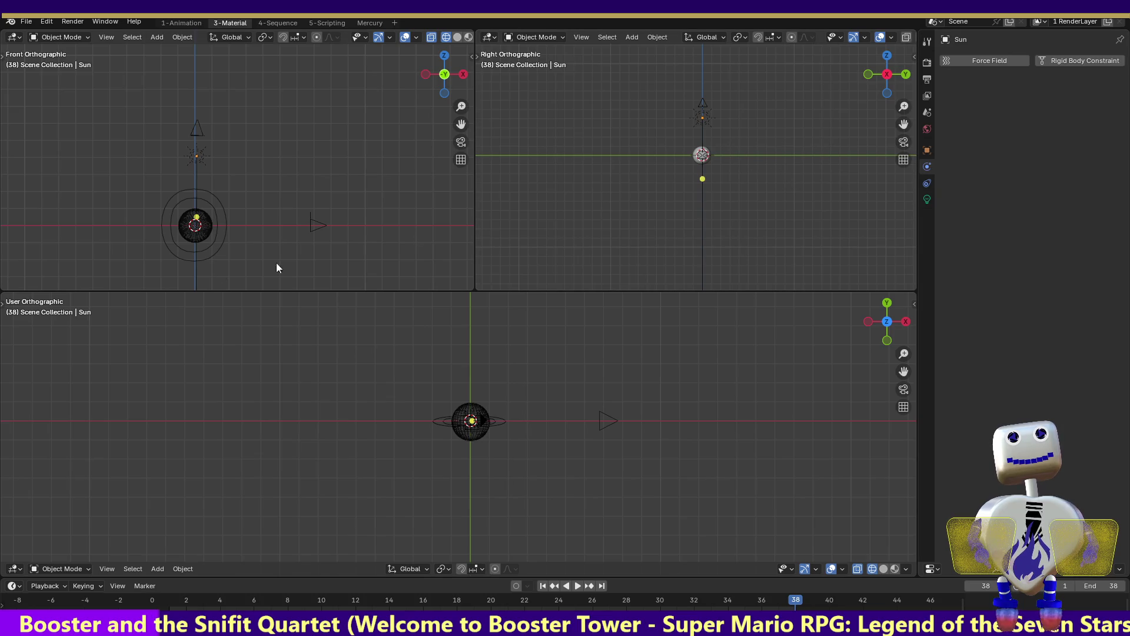
{"action": "left_click", "coordinate": [207, 233]}
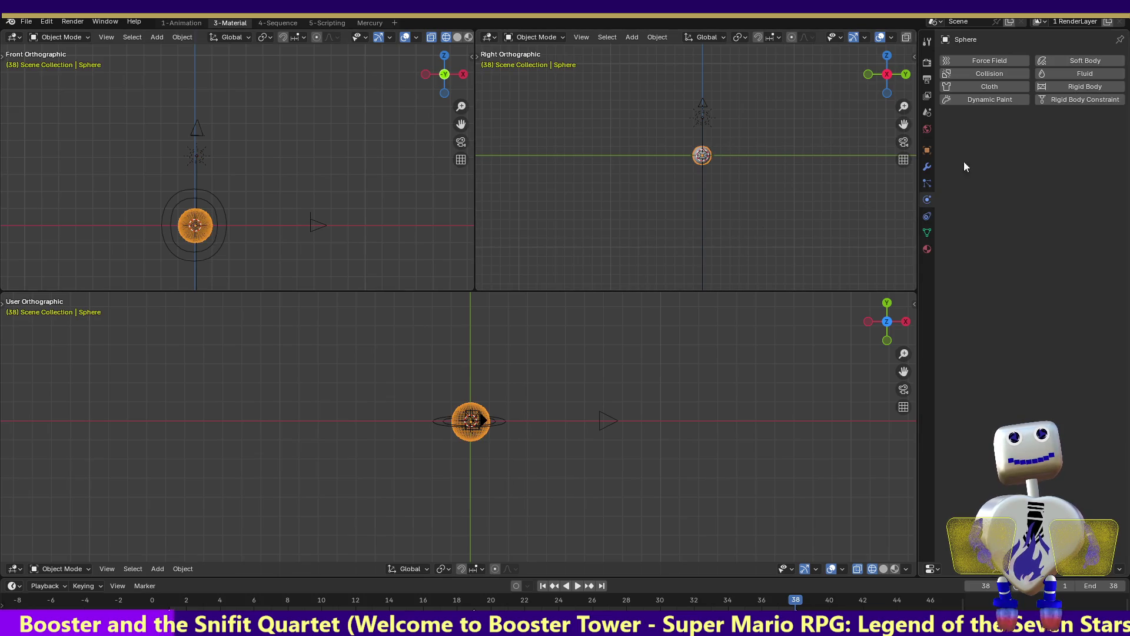
{"action": "left_click", "coordinate": [931, 229]}
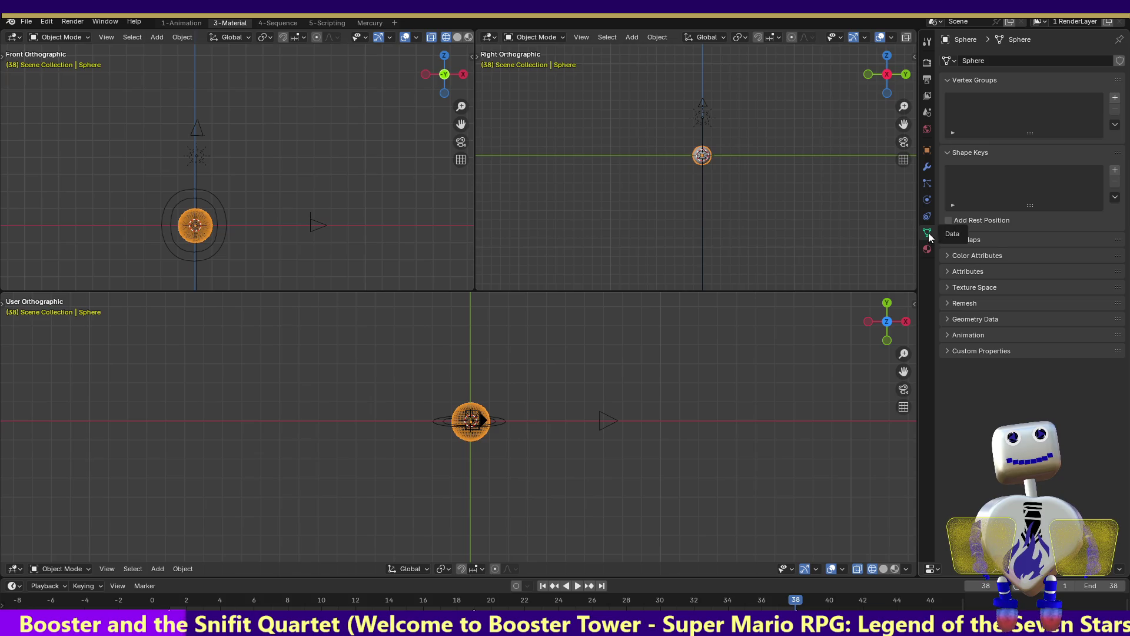
- Enable node-based shading on the Sphere's Material.003, giving it a Principled BSDF surface
{"action": "left_click", "coordinate": [931, 225]}
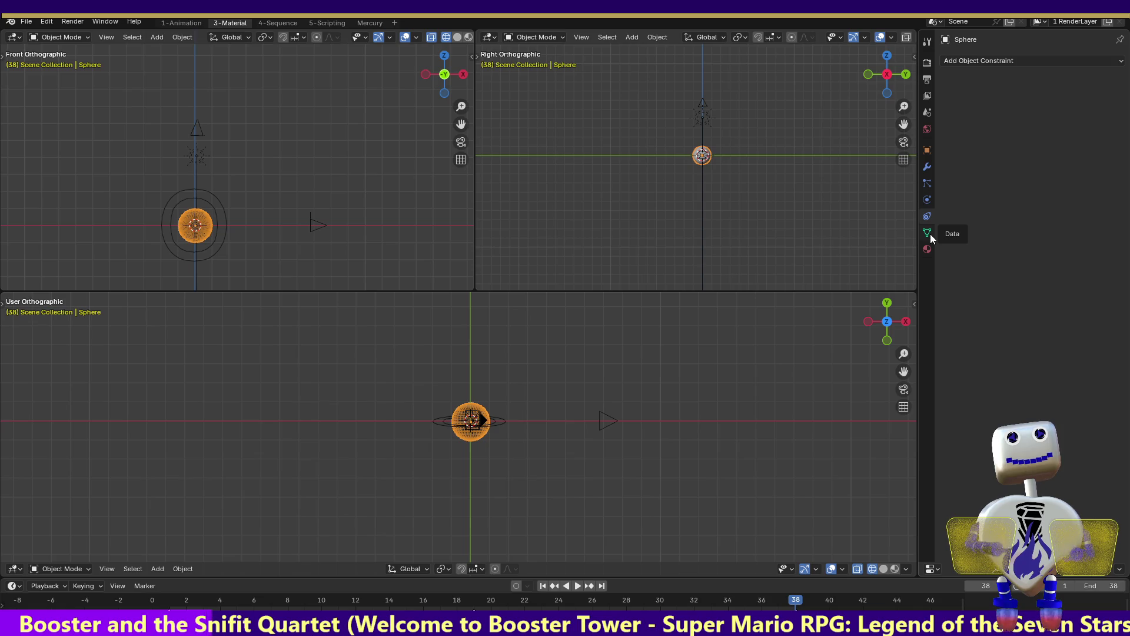
{"action": "left_click", "coordinate": [926, 249]}
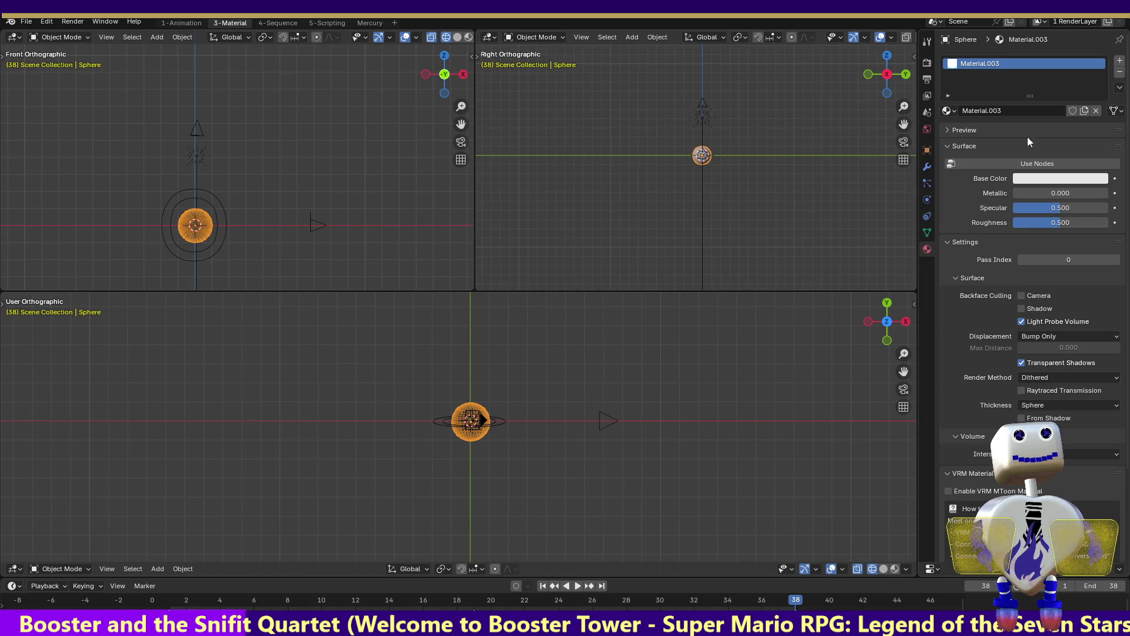
{"action": "left_click", "coordinate": [1021, 168]}
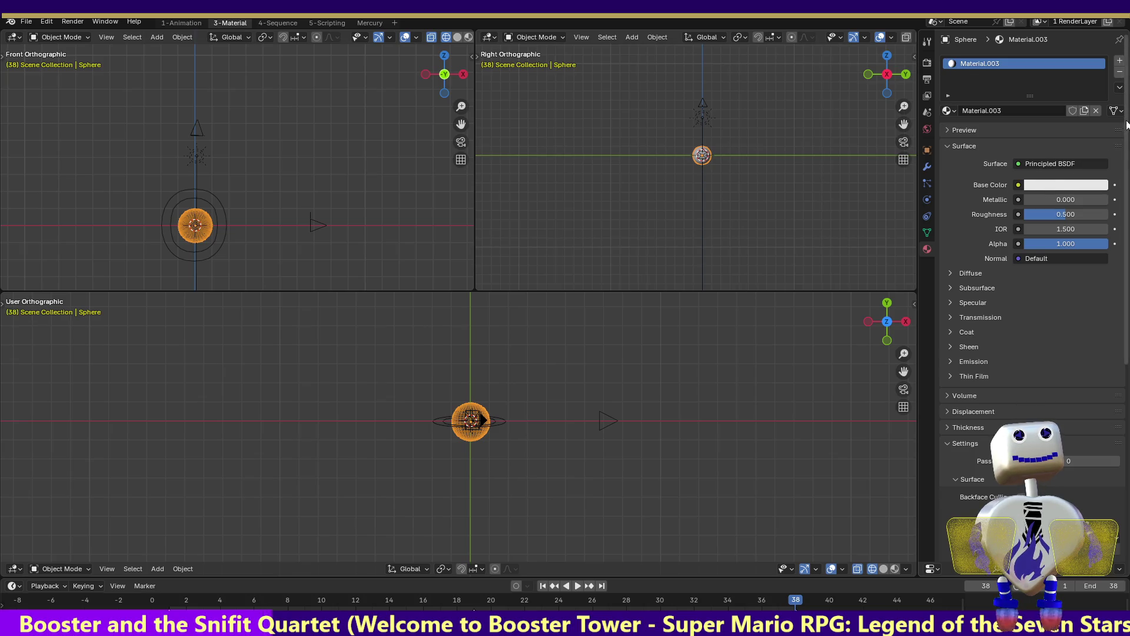
{"action": "scroll", "coordinate": [1069, 164], "scroll_direction": "down", "scroll_amount": 2}
{"action": "scroll", "coordinate": [1033, 264], "scroll_direction": "down", "scroll_amount": 4}
{"action": "scroll", "coordinate": [1033, 265], "scroll_direction": "down", "scroll_amount": 3}
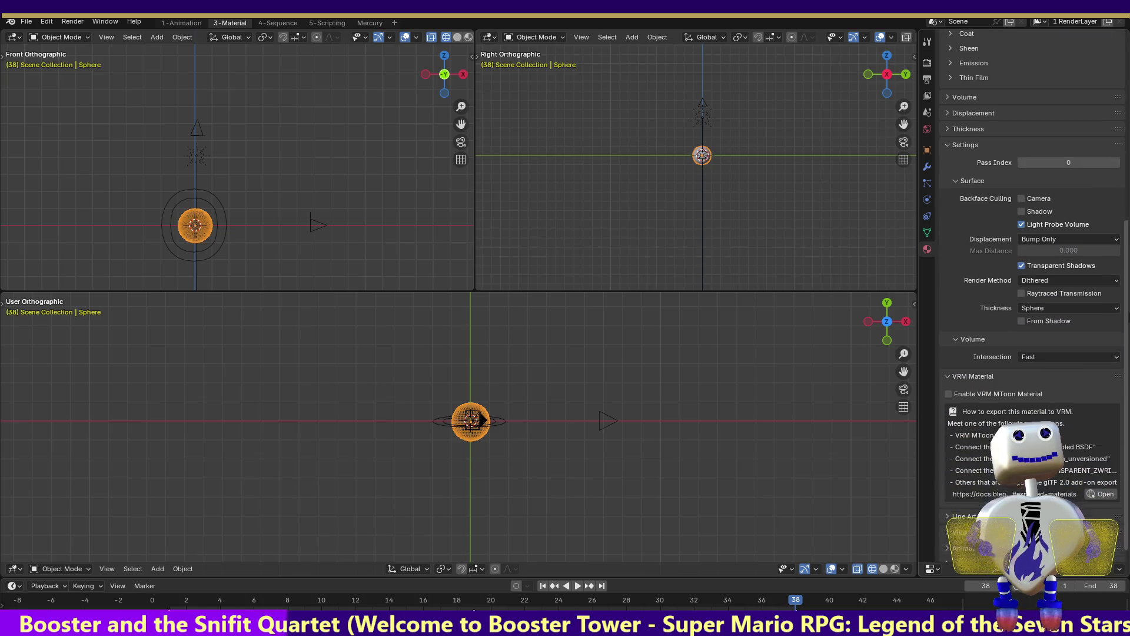
{"action": "scroll", "coordinate": [1036, 199], "scroll_direction": "up", "scroll_amount": 3}
{"action": "scroll", "coordinate": [1037, 199], "scroll_direction": "up", "scroll_amount": 3}
{"action": "scroll", "coordinate": [1037, 198], "scroll_direction": "up", "scroll_amount": 3}
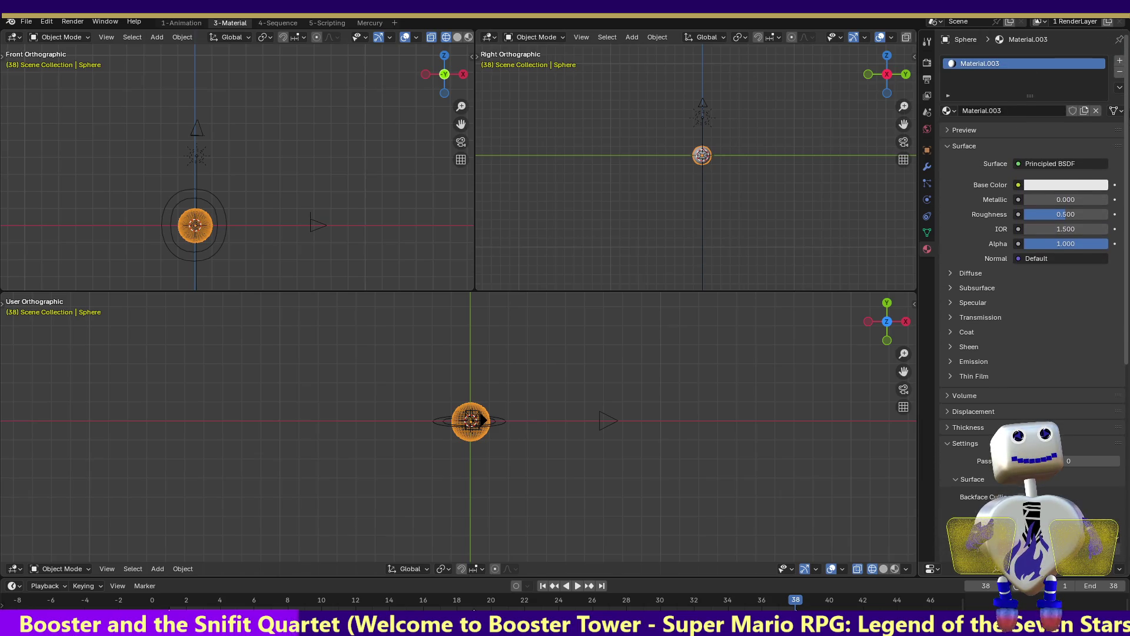
- Peek at the Diffuse and Preview panels and list the Sphere's available materials
{"action": "left_click", "coordinate": [953, 273]}
{"action": "left_click", "coordinate": [952, 272]}
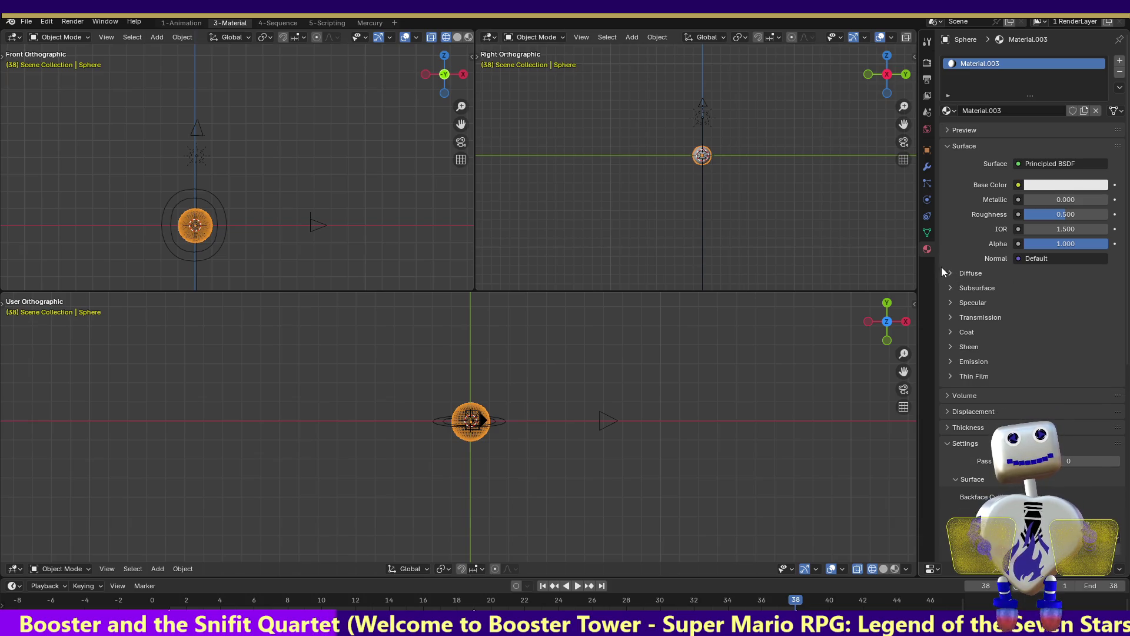
{"action": "left_click", "coordinate": [944, 130]}
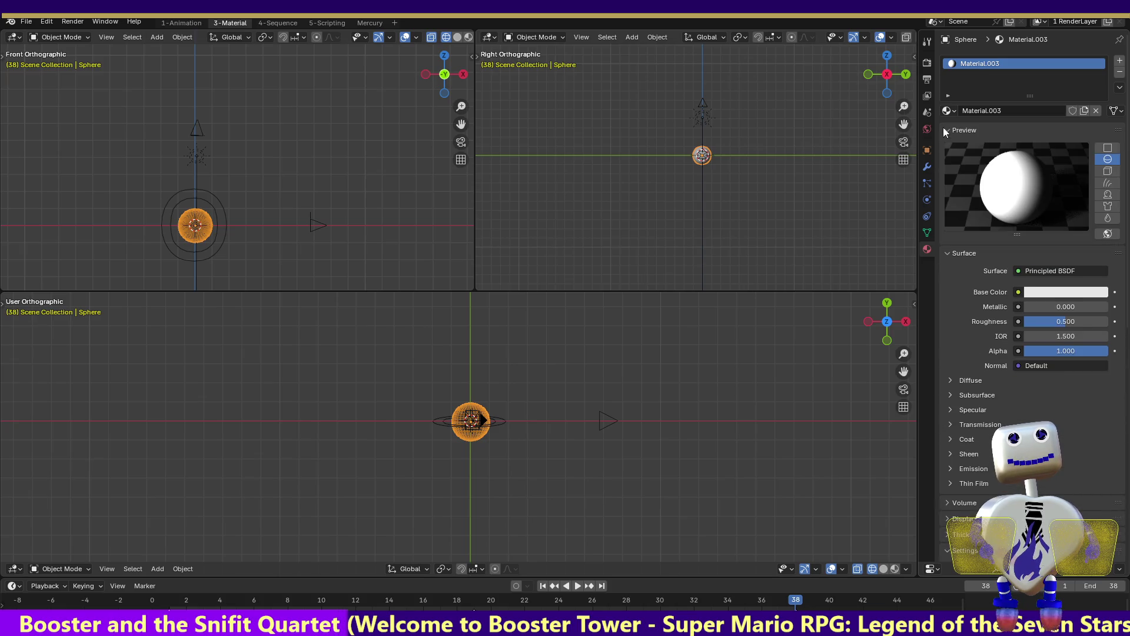
{"action": "left_click", "coordinate": [944, 129]}
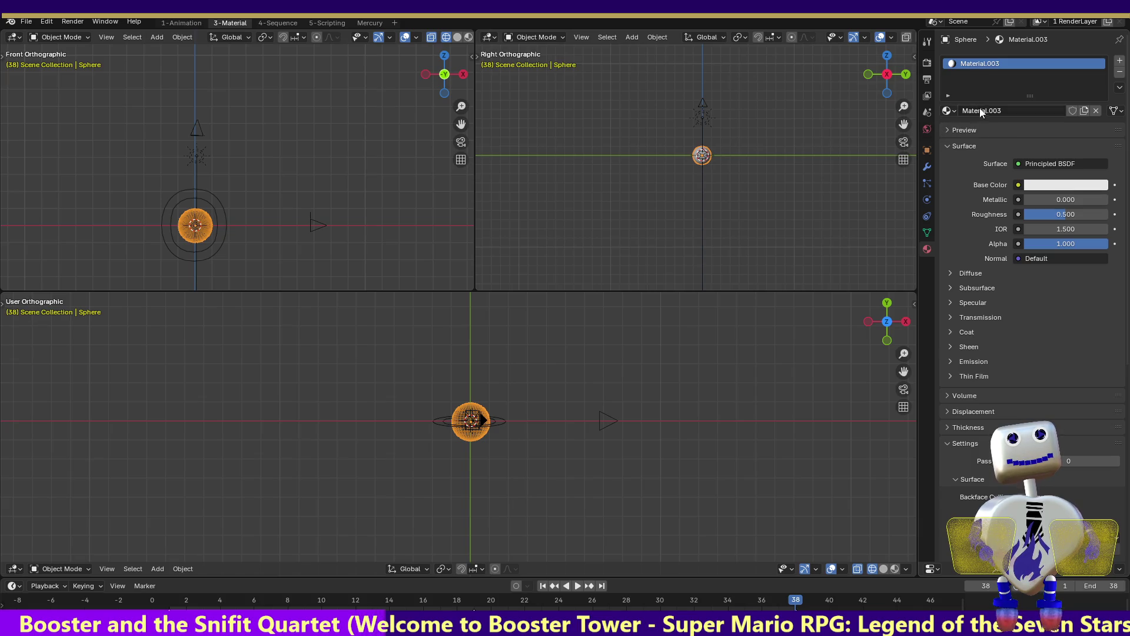
{"action": "left_click", "coordinate": [949, 110]}
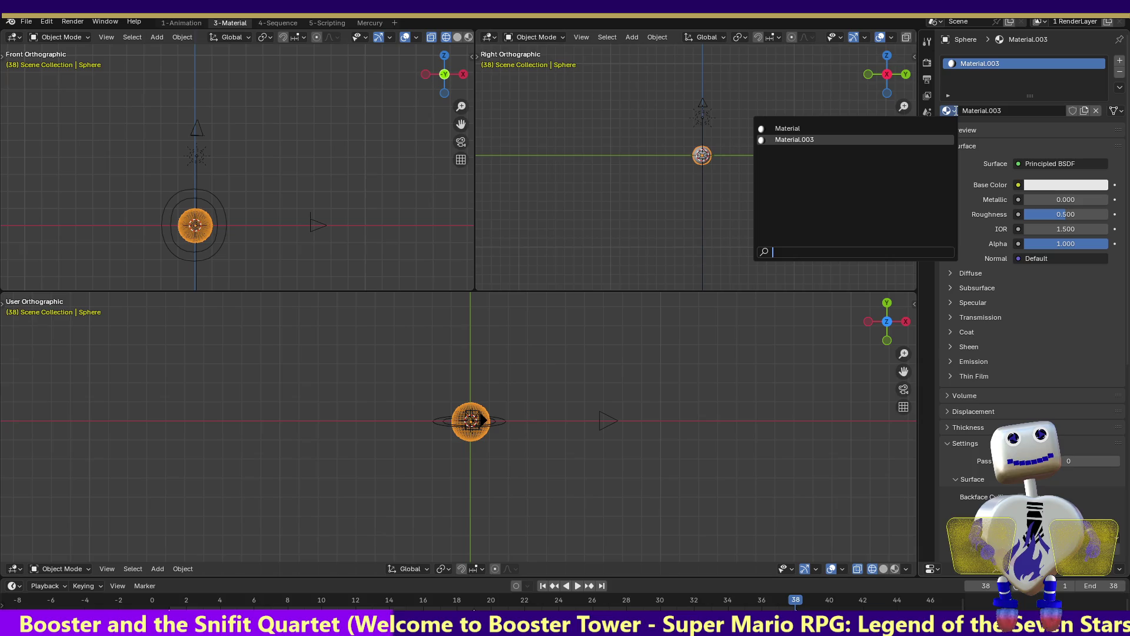
- Inspect the Material.003 slot options and render method, leaving the material unchanged
{"action": "left_click", "coordinate": [833, 141]}
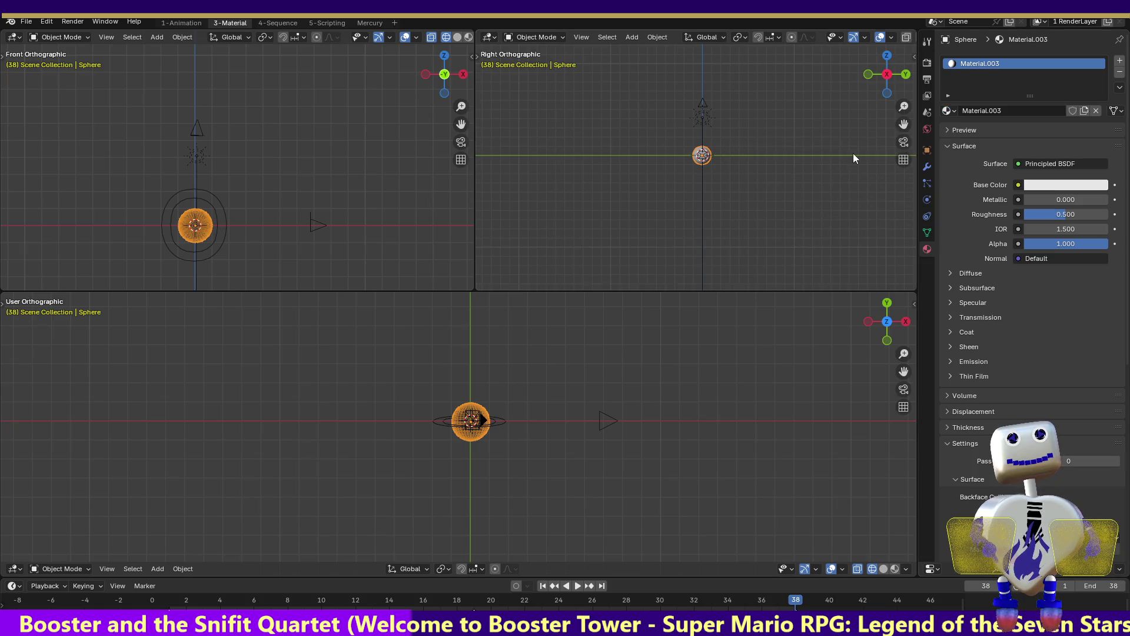
{"action": "double_click", "coordinate": [979, 65]}
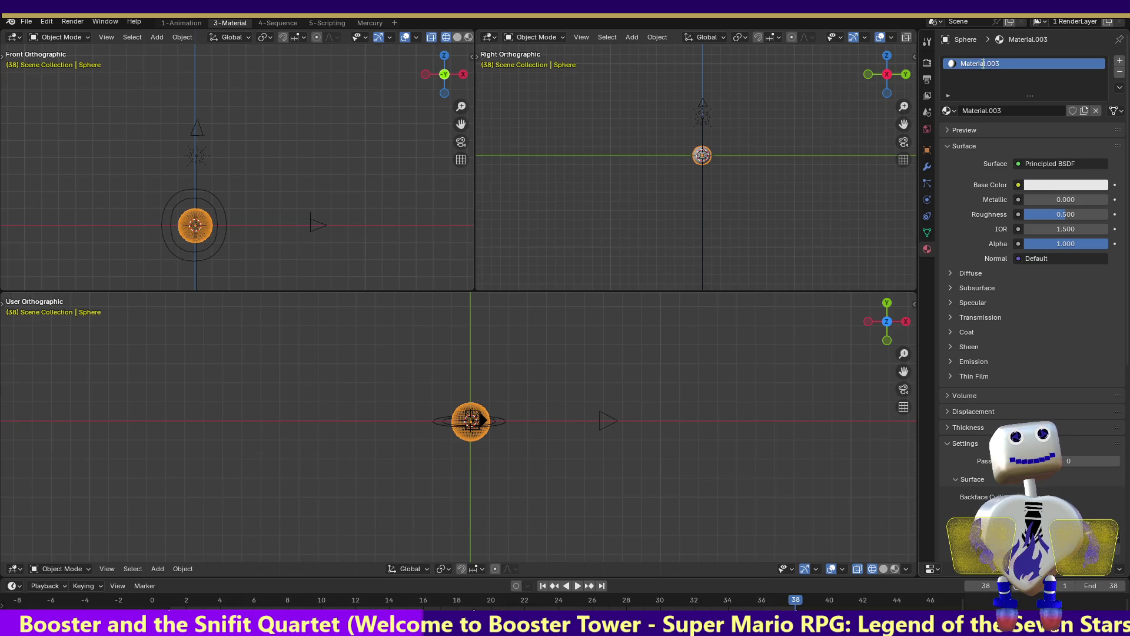
{"action": "right_click", "coordinate": [977, 64]}
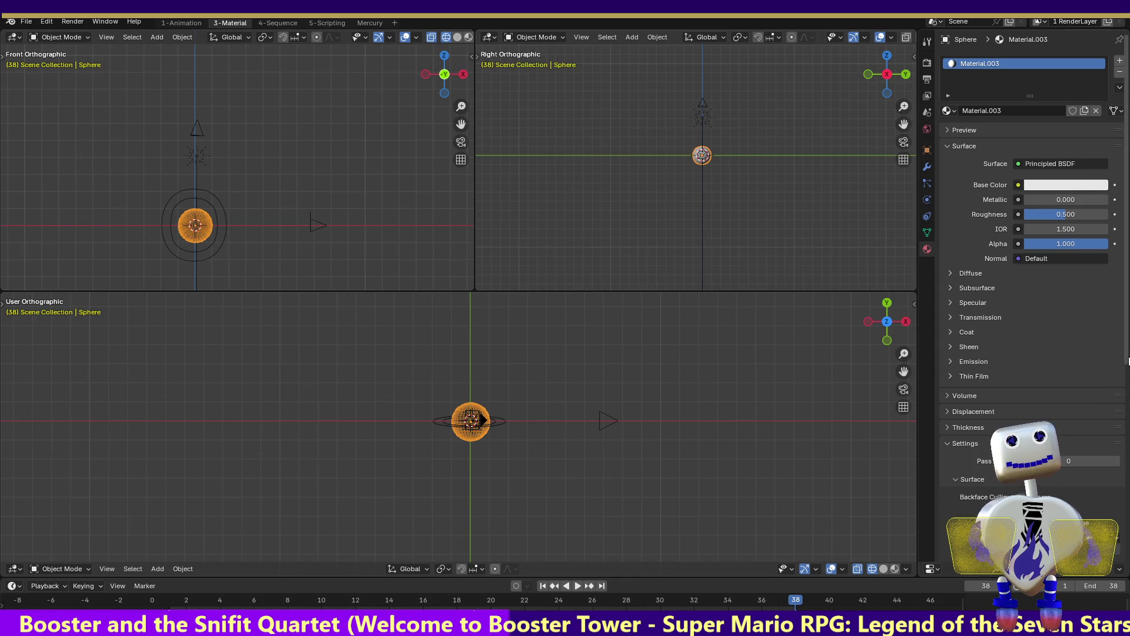
{"action": "left_click_drag", "start_coordinate": [1127, 378], "coordinate": [1128, 542]}
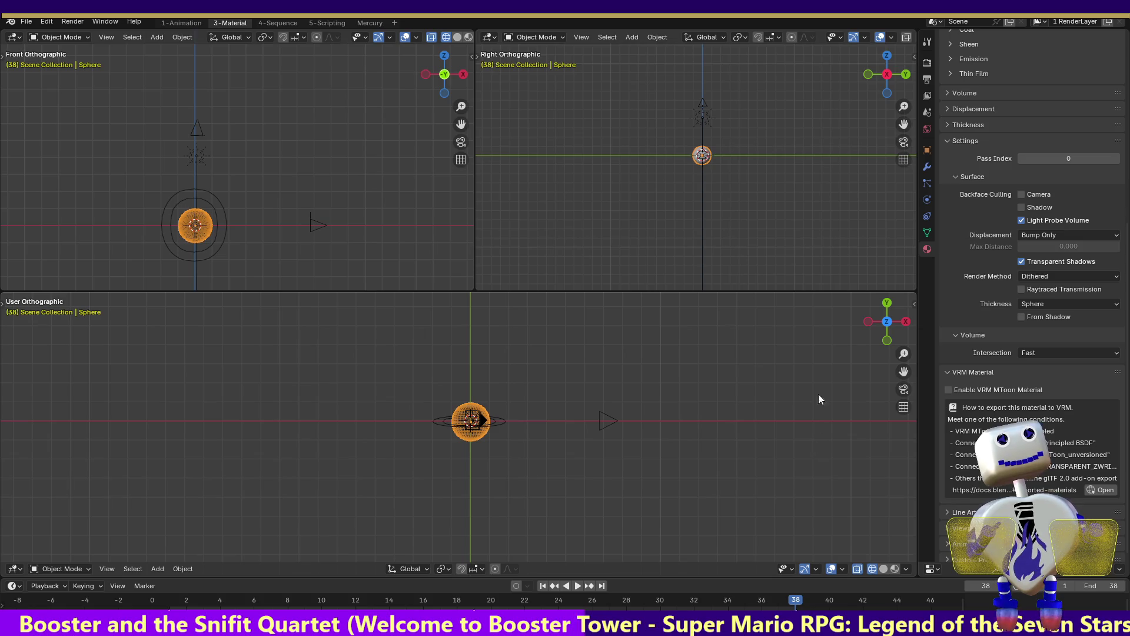
{"action": "left_click", "coordinate": [1081, 273]}
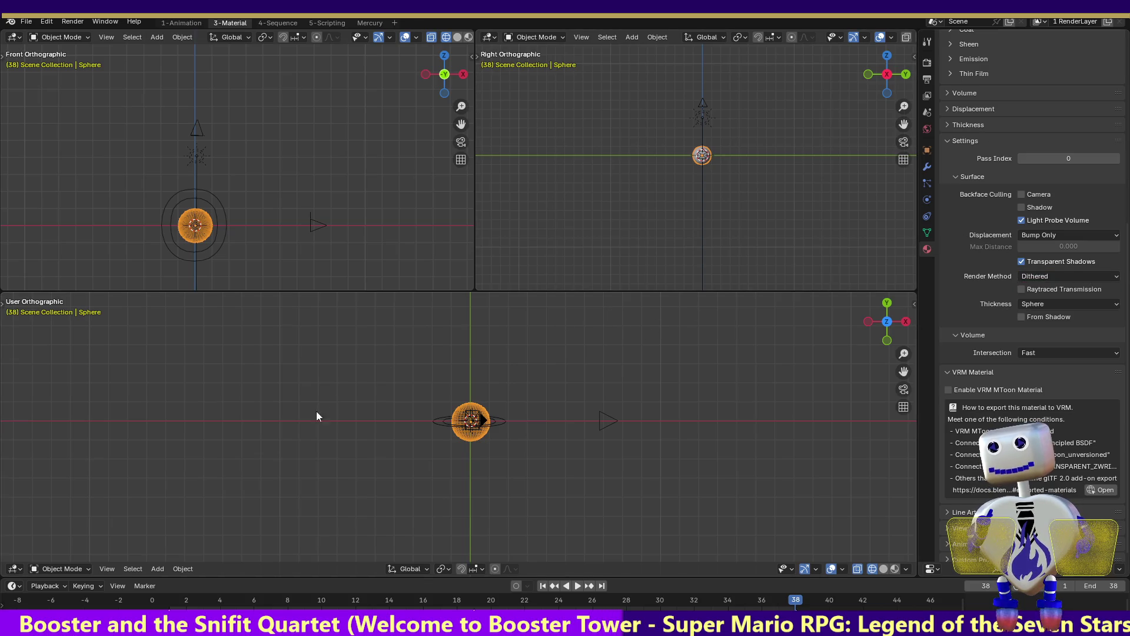
- Bring up the interaction modes and the list of editor types for the lower view
{"action": "left_click", "coordinate": [49, 570]}
{"action": "left_click", "coordinate": [13, 569]}
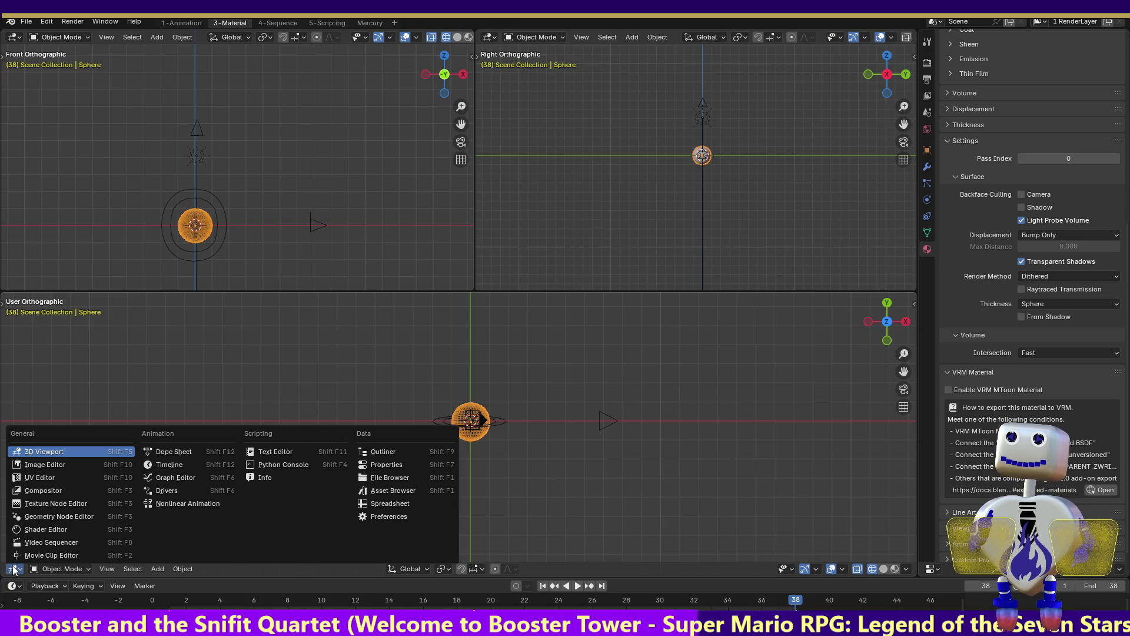
- Make the lower view a UV editor and drag its border down to heighten the front and right views
{"action": "left_click", "coordinate": [26, 478]}
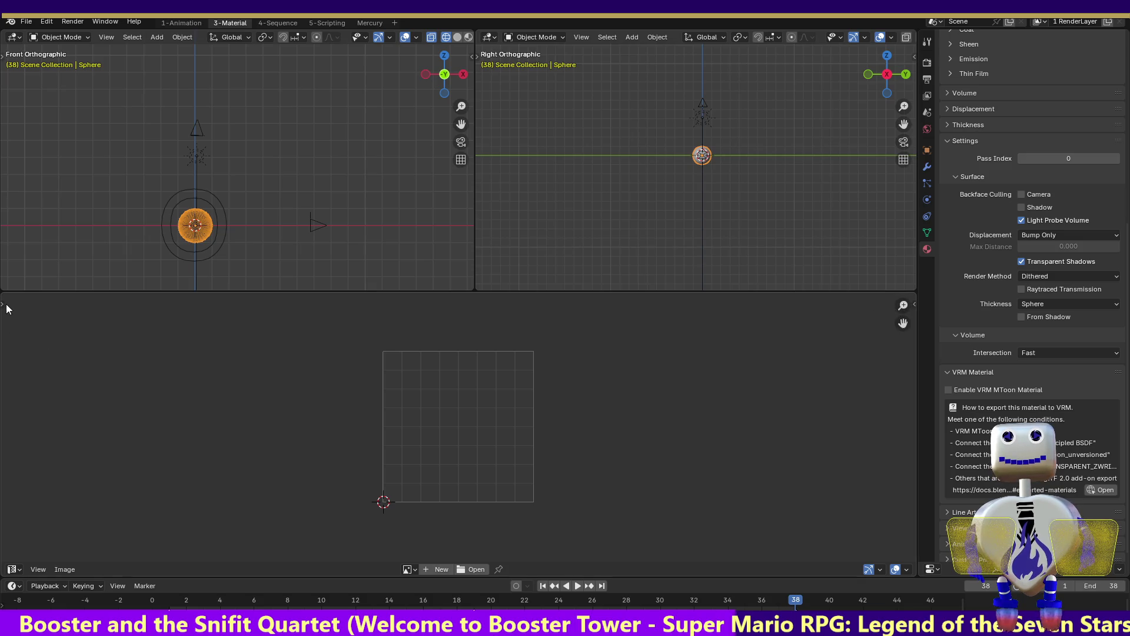
{"action": "mouse_move", "coordinate": [14, 292]}
{"action": "left_mouse_down"}
{"action": "mouse_move", "coordinate": [39, 447]}
{"action": "mouse_move", "coordinate": [38, 561]}
{"action": "left_mouse_up"}
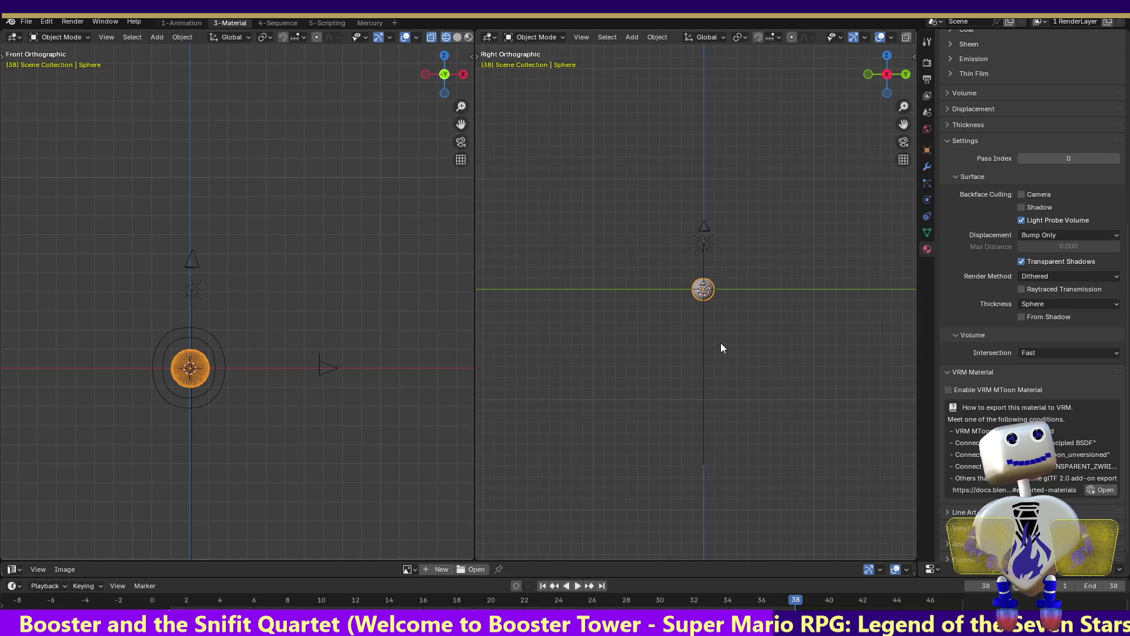
{"action": "scroll", "coordinate": [1029, 300], "scroll_direction": "up", "scroll_amount": 1}
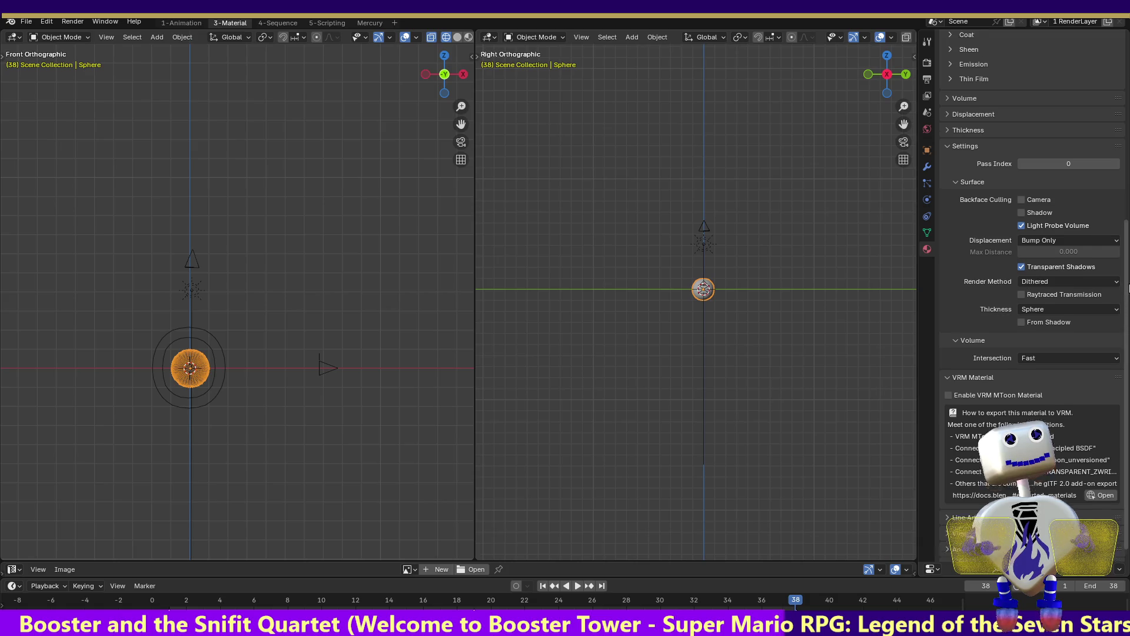
{"action": "scroll", "coordinate": [1028, 300], "scroll_direction": "up", "scroll_amount": 1}
{"action": "scroll", "coordinate": [1028, 300], "scroll_direction": "up", "scroll_amount": 1}
{"action": "scroll", "coordinate": [1028, 301], "scroll_direction": "up", "scroll_amount": 2}
{"action": "scroll", "coordinate": [1028, 301], "scroll_direction": "up", "scroll_amount": 1}
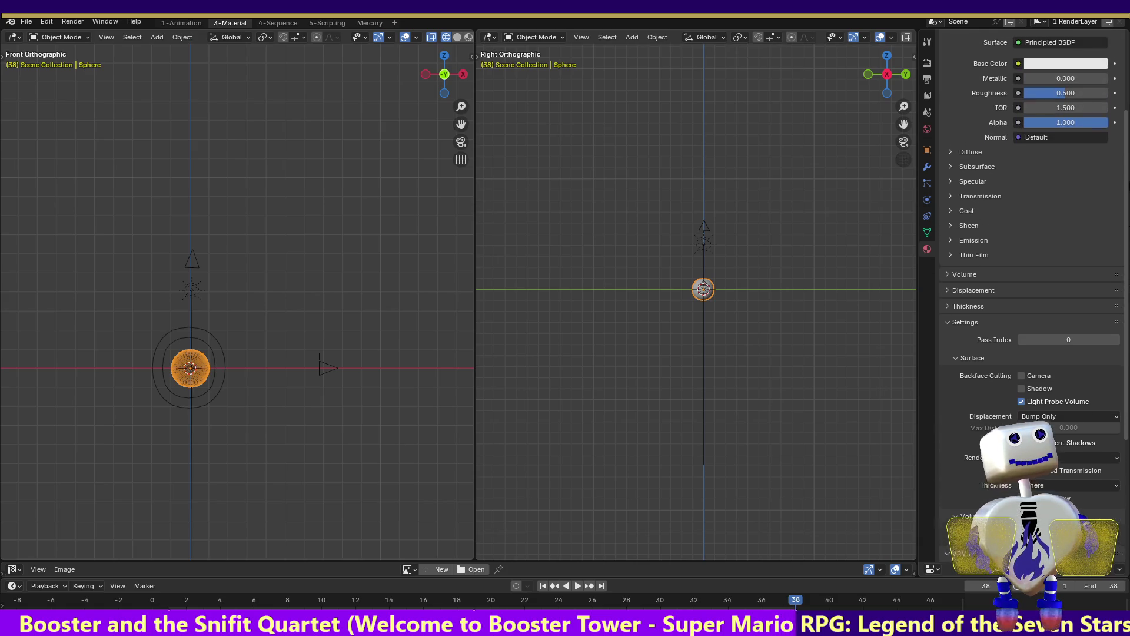
{"action": "scroll", "coordinate": [1028, 300], "scroll_direction": "up", "scroll_amount": 1}
{"action": "scroll", "coordinate": [1028, 301], "scroll_direction": "up", "scroll_amount": 1}
{"action": "scroll", "coordinate": [1029, 300], "scroll_direction": "up", "scroll_amount": 1}
{"action": "scroll", "coordinate": [1029, 301], "scroll_direction": "up", "scroll_amount": 1}
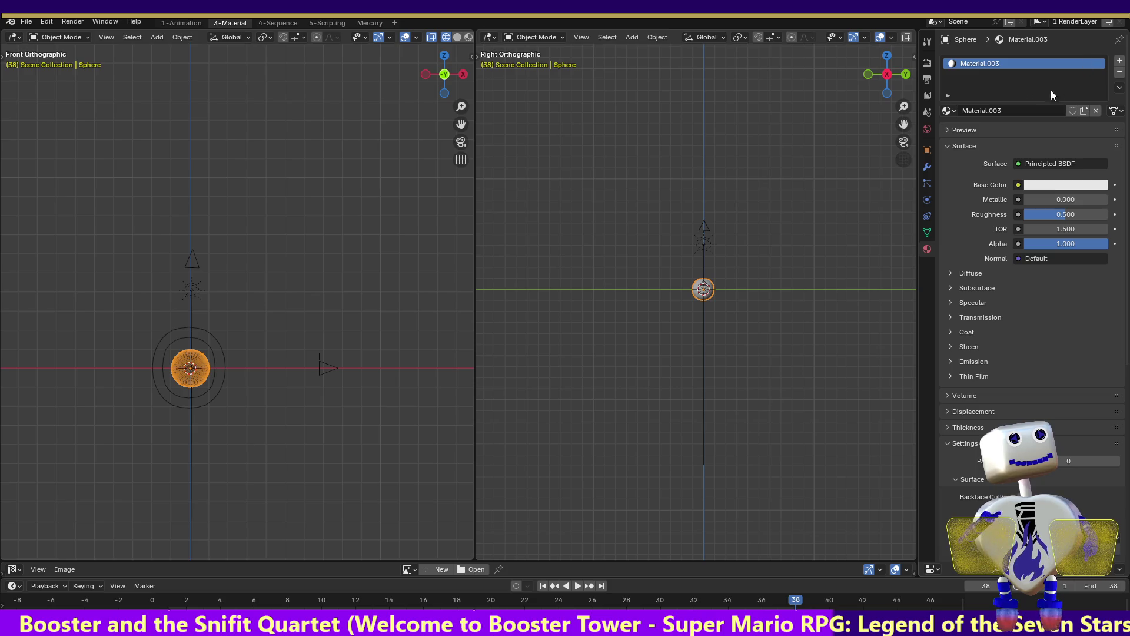
- Check the sphere's available materials and the material slot options
{"action": "left_click", "coordinate": [949, 109]}
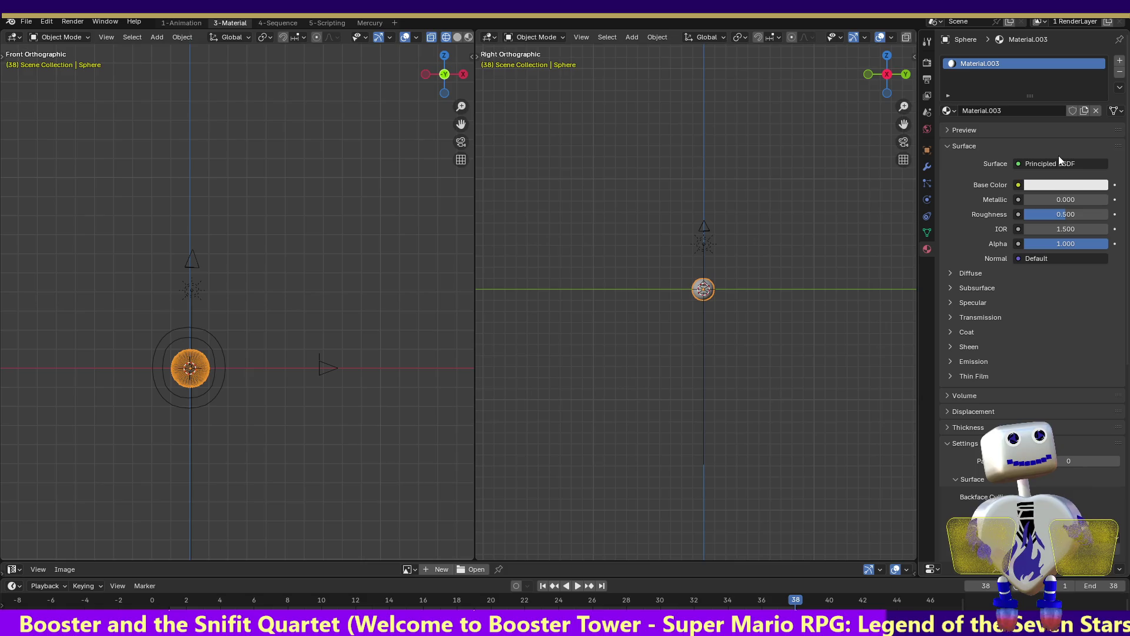
{"action": "right_click", "coordinate": [966, 63]}
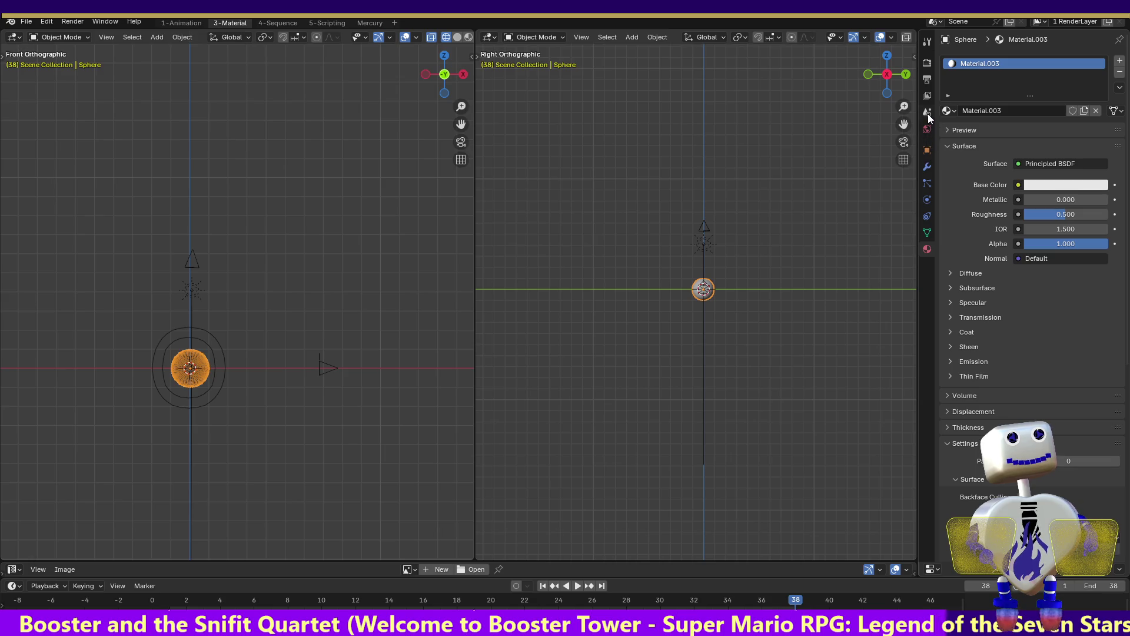
- Step through View Layer and Output to the EEVEE render settings with 16/64 samples
{"action": "left_click", "coordinate": [928, 97]}
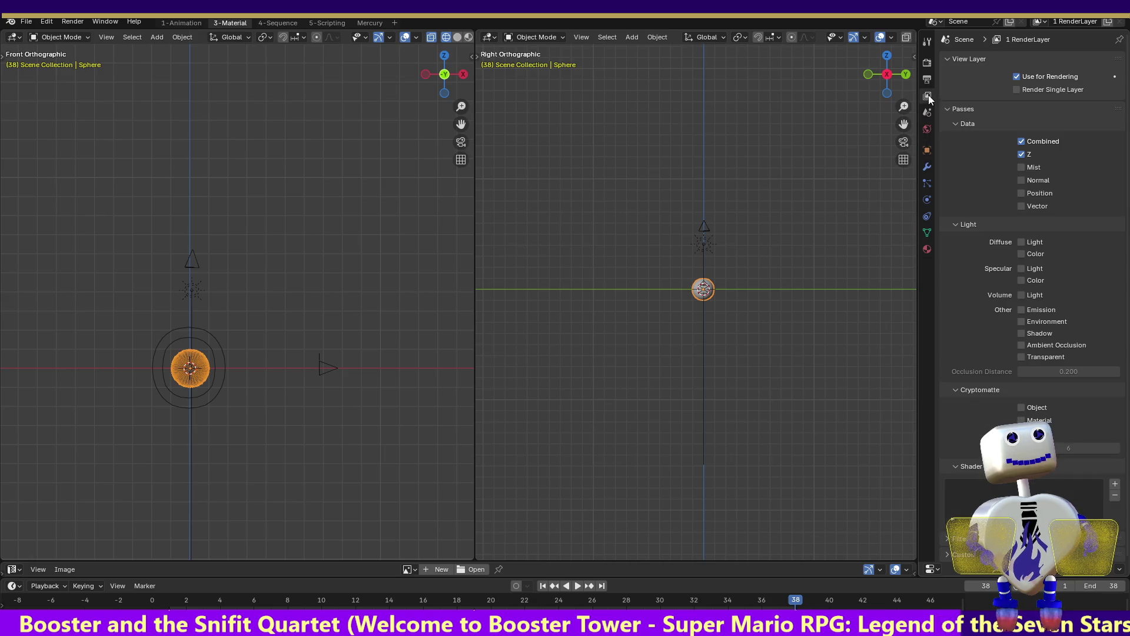
{"action": "left_click", "coordinate": [927, 79]}
{"action": "left_click", "coordinate": [928, 62]}
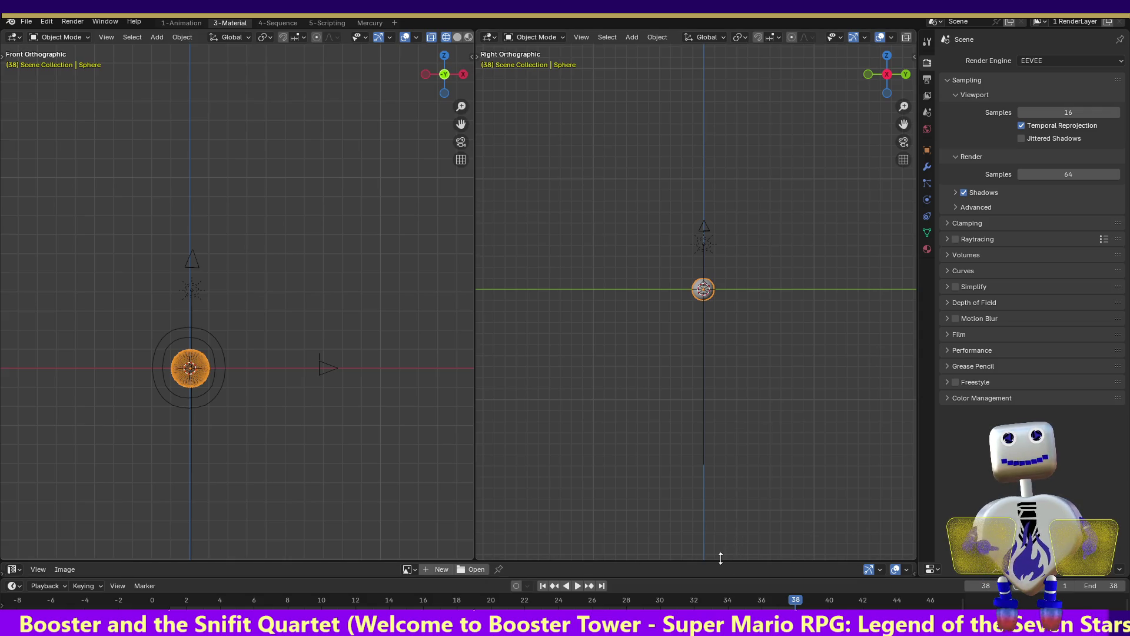
{"action": "mouse_move", "coordinate": [718, 560]}
{"action": "left_mouse_down"}
{"action": "mouse_move", "coordinate": [760, 400]}
{"action": "mouse_move", "coordinate": [759, 562]}
{"action": "left_mouse_up"}
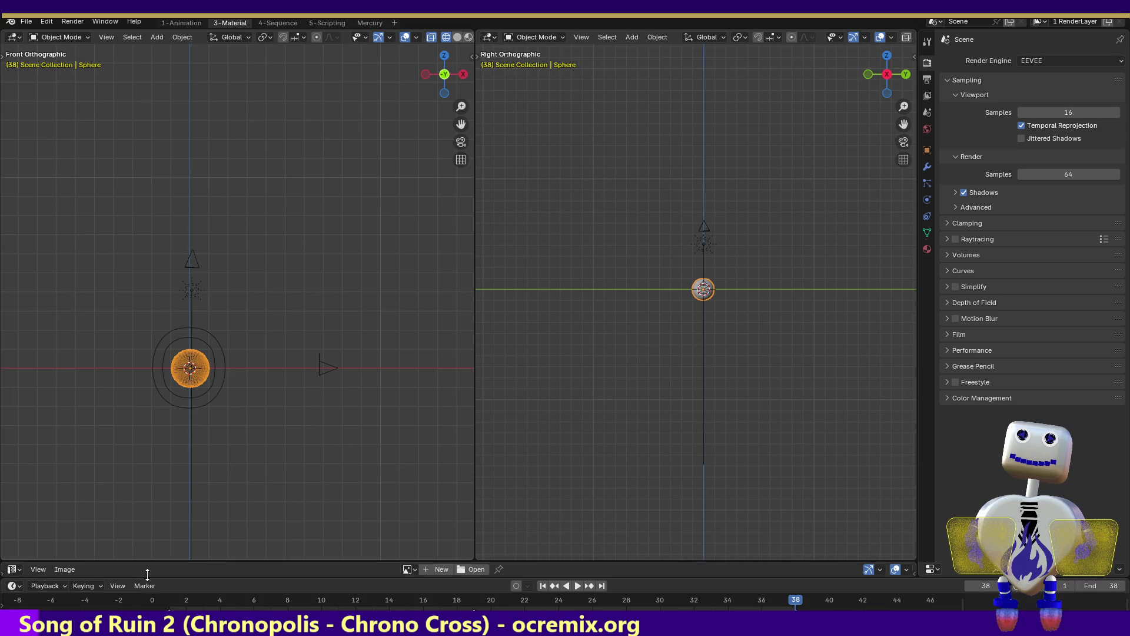
- Glance at the Timeline marker menu, select the ring Plane and show its keyed object transform
{"action": "left_click", "coordinate": [121, 586]}
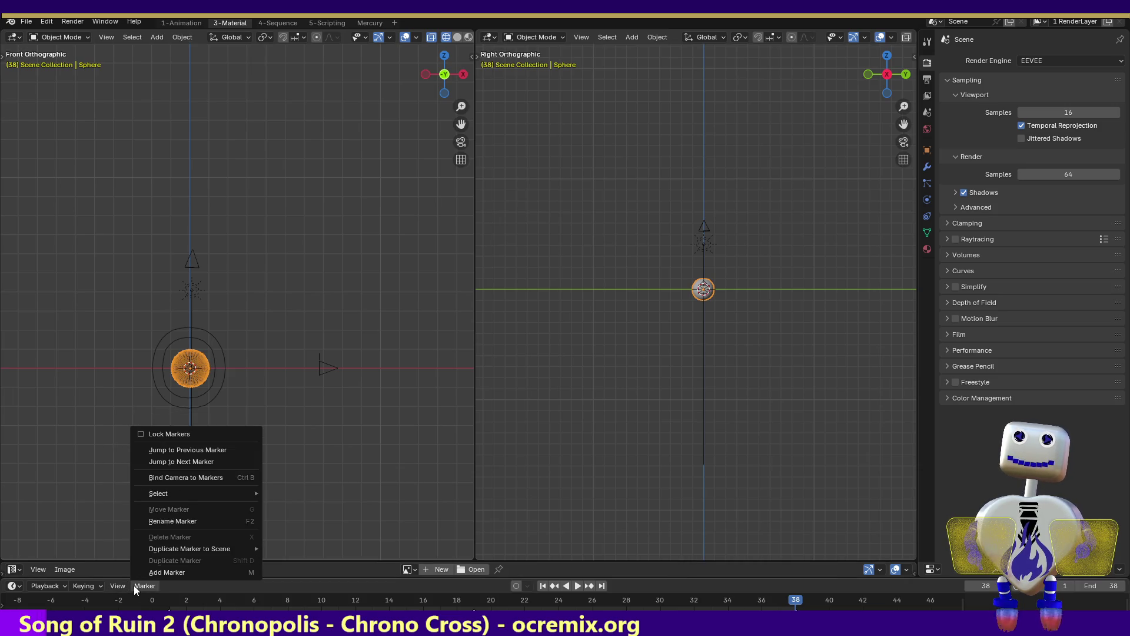
{"action": "left_click", "coordinate": [218, 572]}
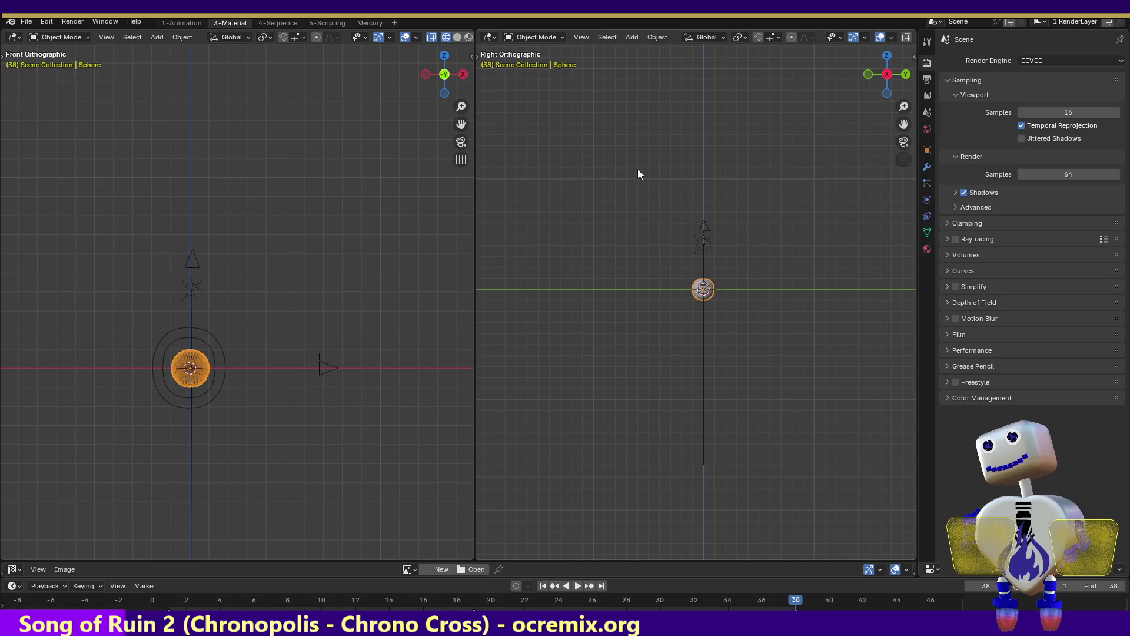
{"action": "left_click", "coordinate": [223, 379]}
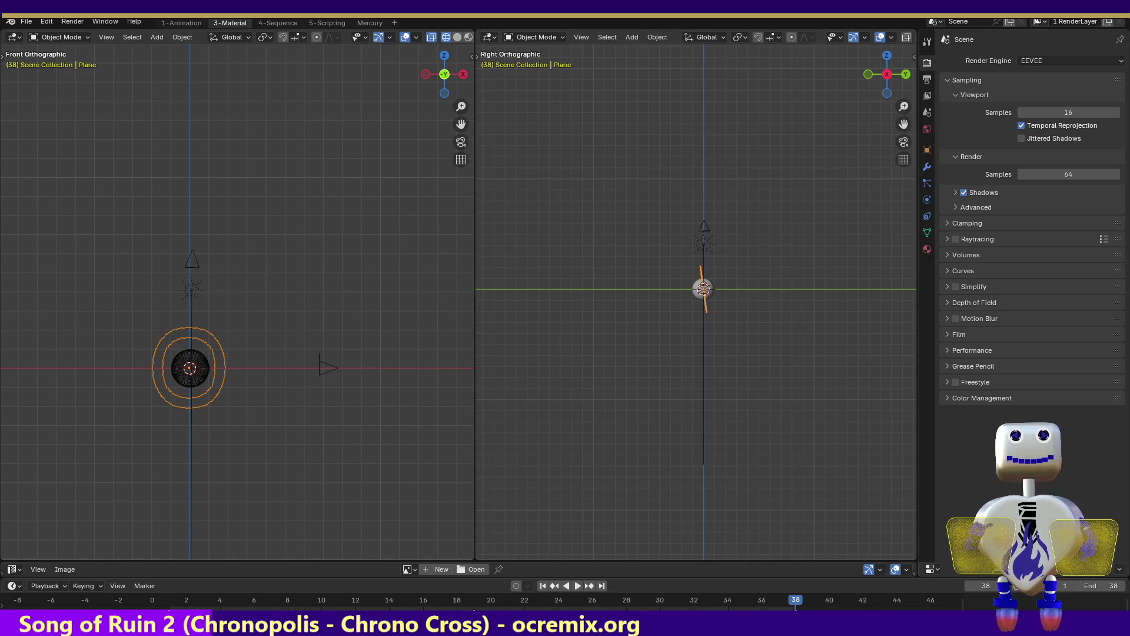
{"action": "left_click", "coordinate": [928, 151]}
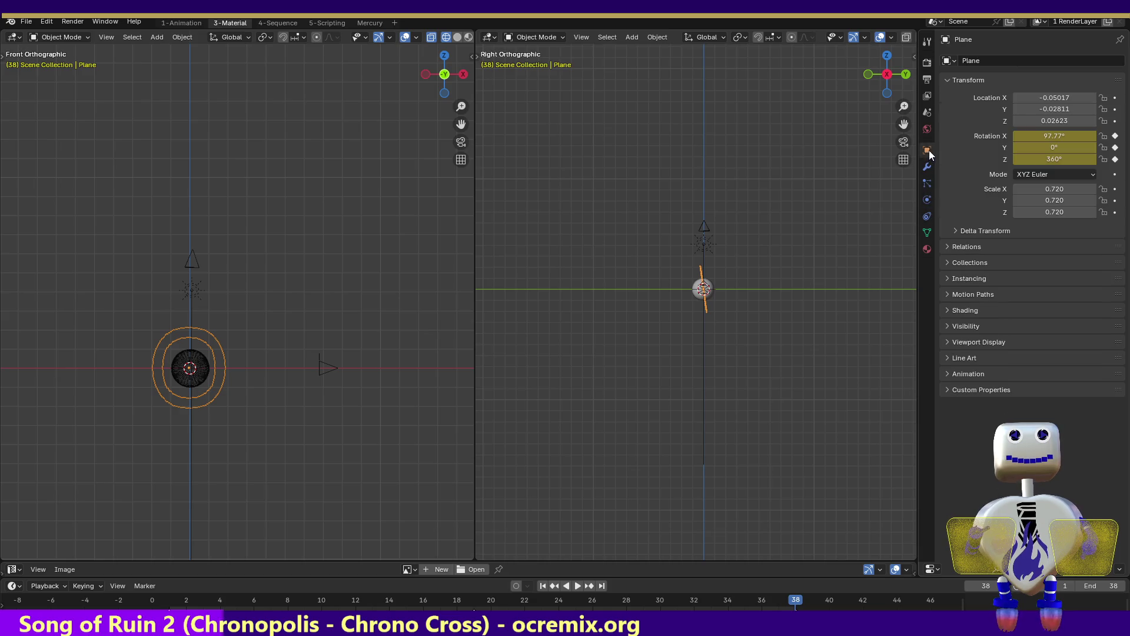
- Review the world, view layer and output settings (320×240, 15 fps, frames 1–38, PNG)
{"action": "left_click", "coordinate": [928, 130]}
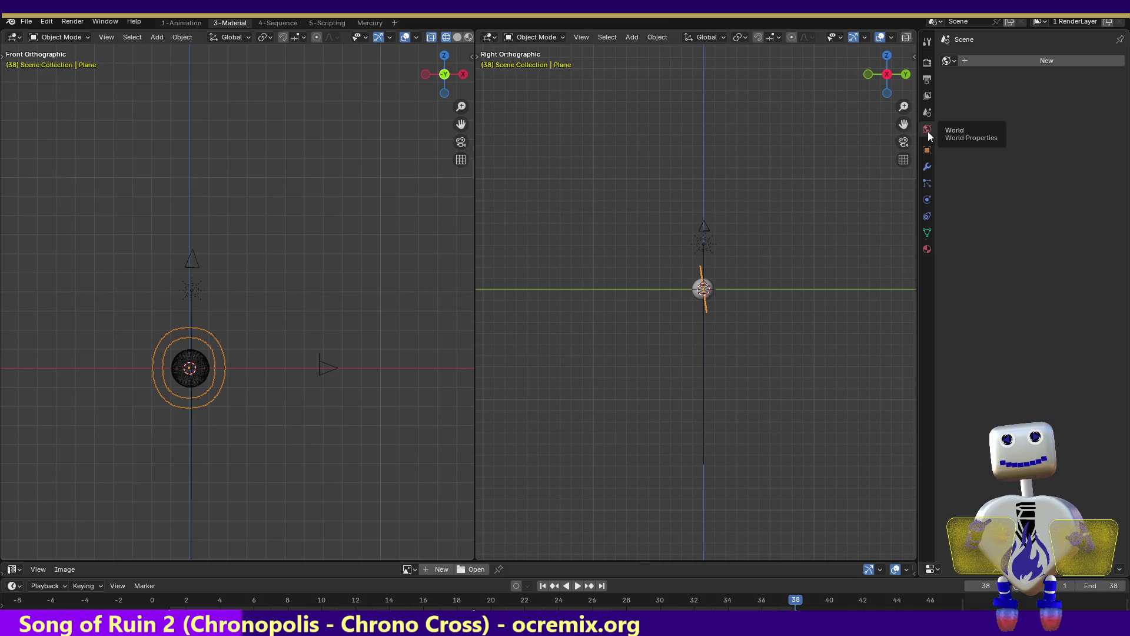
{"action": "left_click", "coordinate": [923, 94]}
{"action": "left_click", "coordinate": [928, 79]}
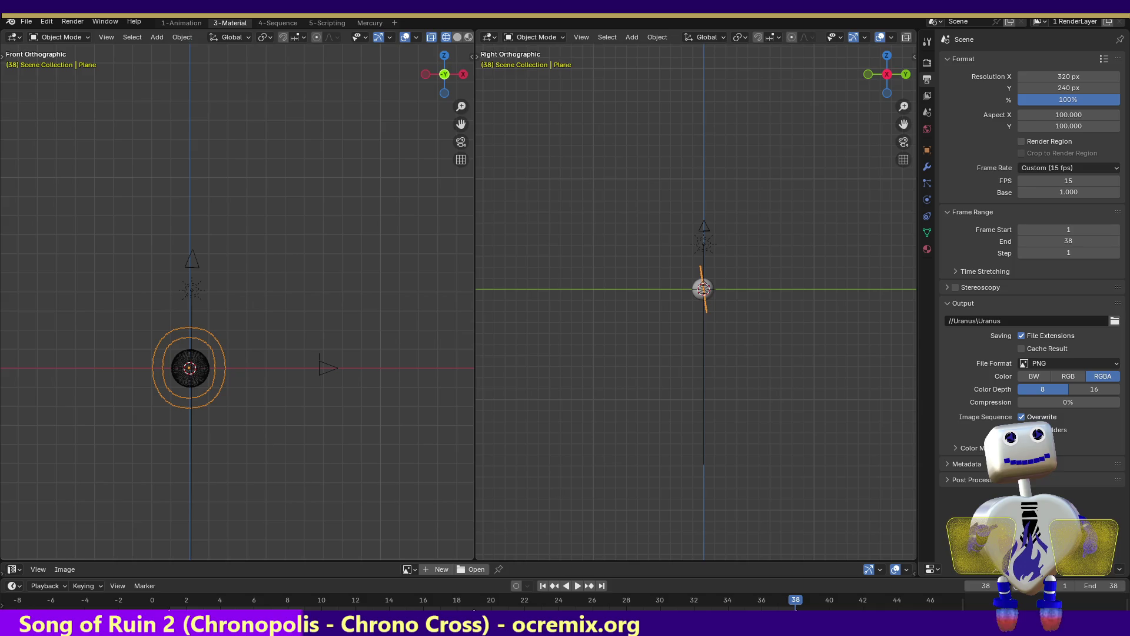
- Look at the ring plane's mesh data and material, returning to the view layer settings
{"action": "left_click", "coordinate": [926, 232]}
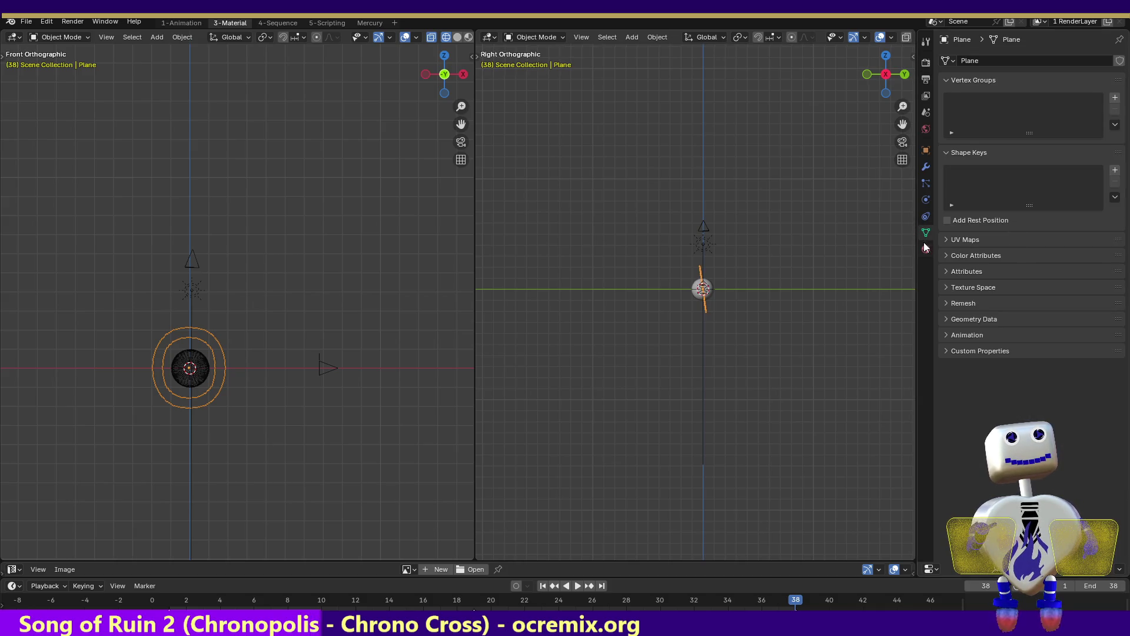
{"action": "left_click", "coordinate": [925, 248]}
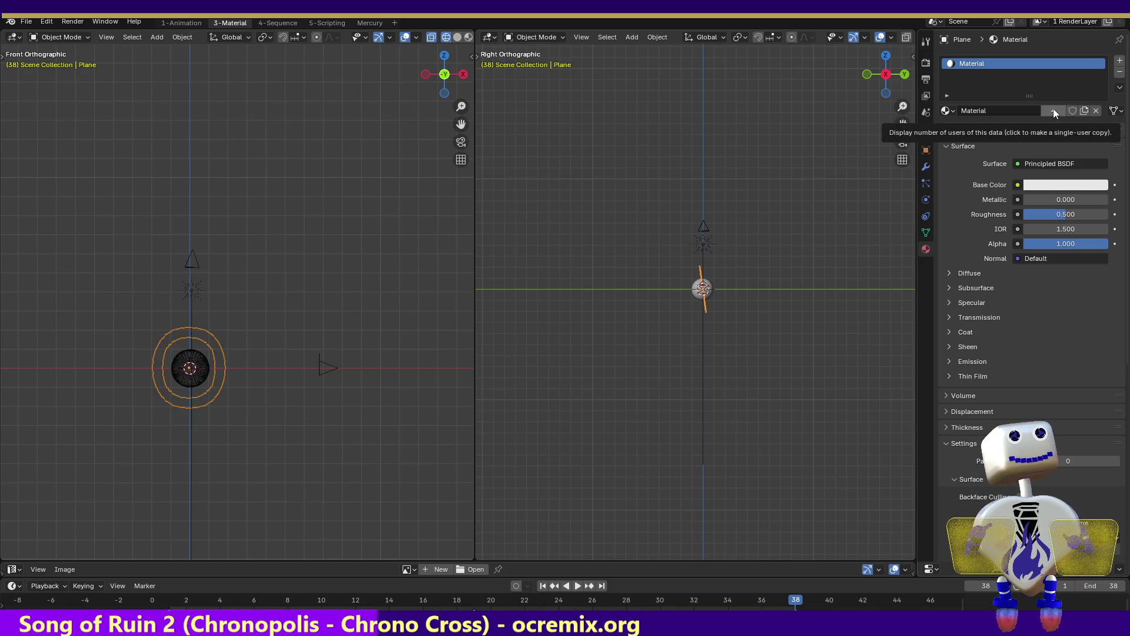
{"action": "left_click", "coordinate": [925, 97]}
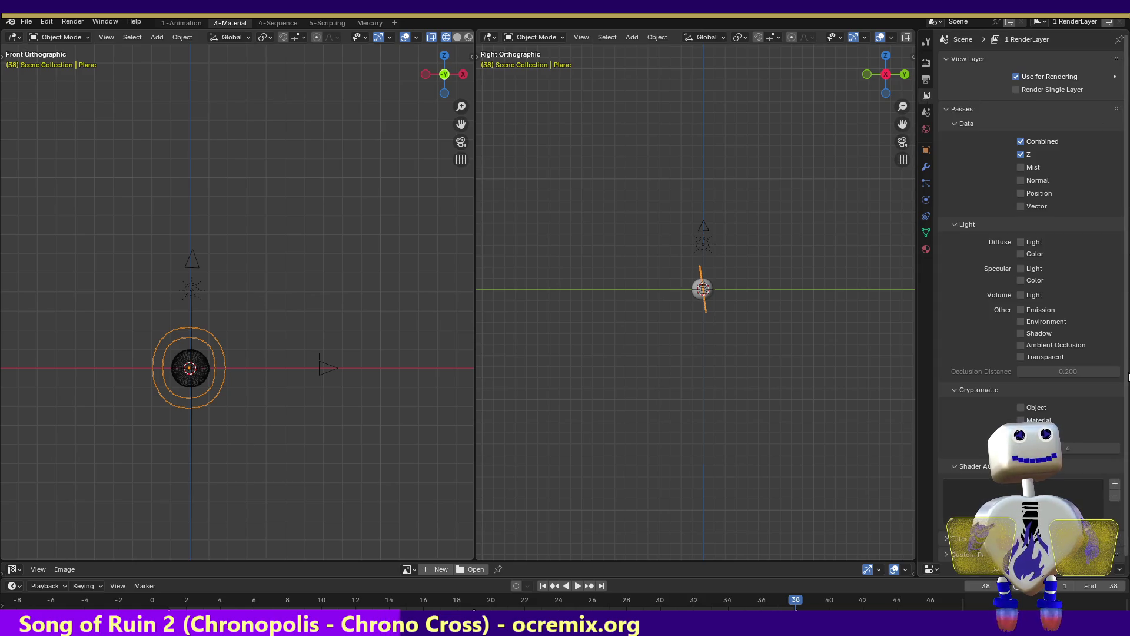
{"action": "scroll", "coordinate": [1127, 371], "scroll_direction": "down", "scroll_amount": 1}
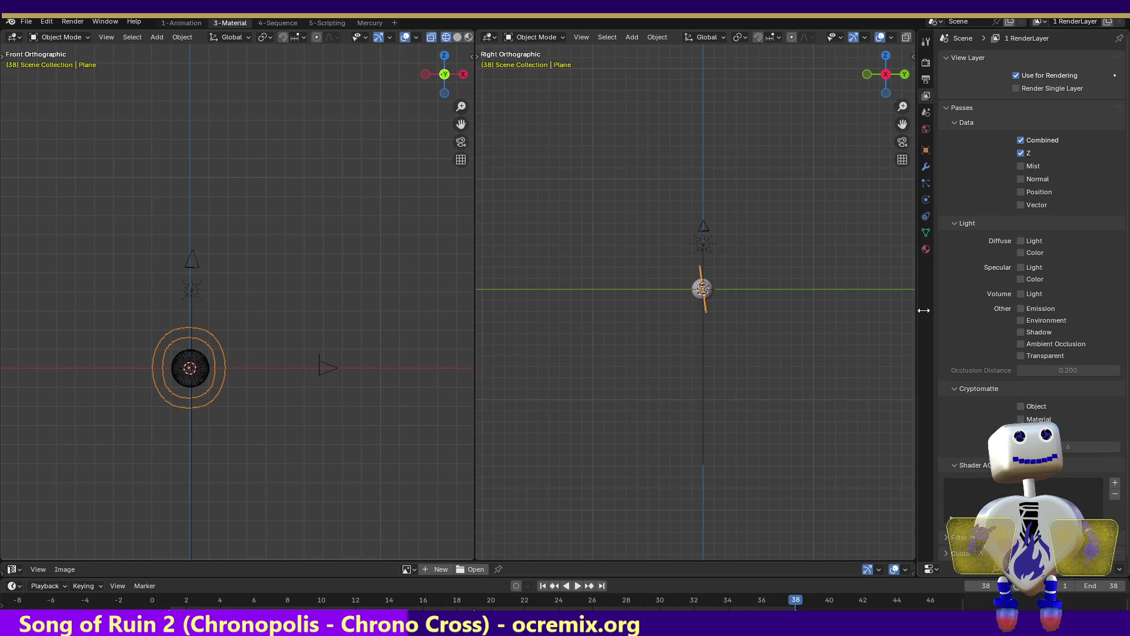
- Return via the plane's mesh data to its white Principled BSDF material settings
{"action": "left_click", "coordinate": [925, 233]}
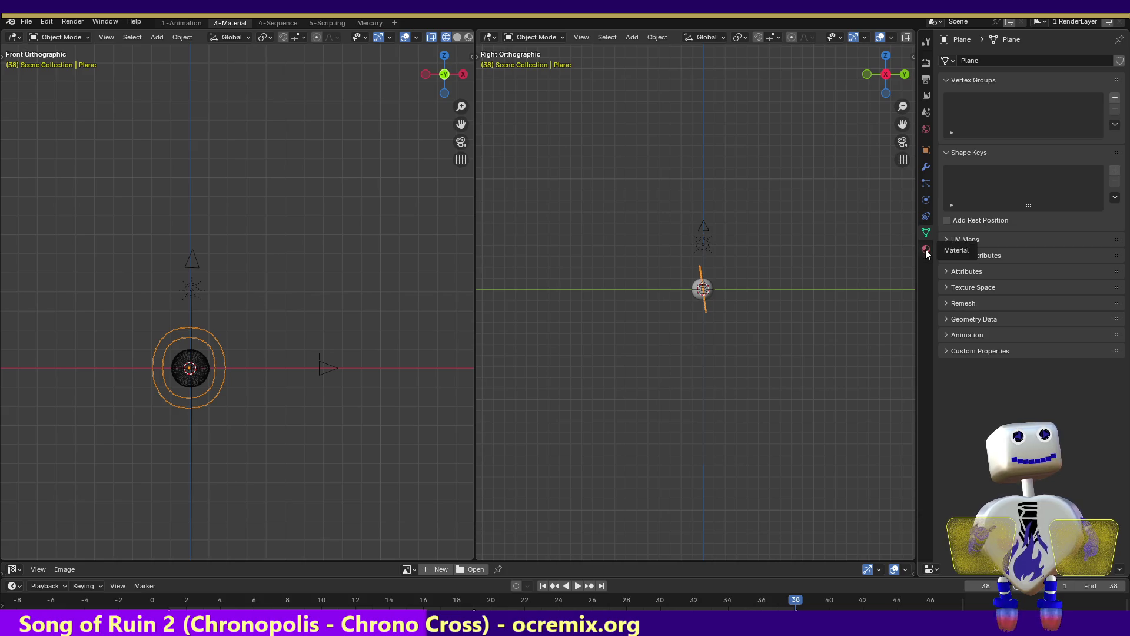
{"action": "left_click", "coordinate": [925, 248]}
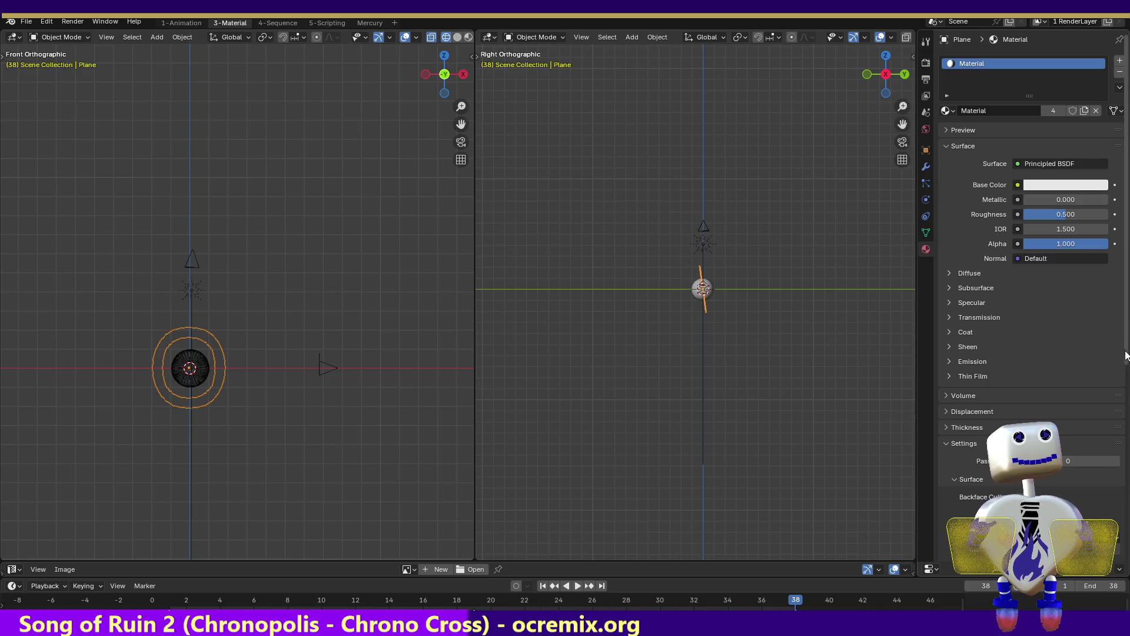
{"action": "scroll", "coordinate": [1126, 399], "scroll_direction": "down", "scroll_amount": 3}
{"action": "scroll", "coordinate": [1125, 399], "scroll_direction": "down", "scroll_amount": 3}
{"action": "scroll", "coordinate": [1126, 400], "scroll_direction": "down", "scroll_amount": 3}
{"action": "scroll", "coordinate": [1125, 400], "scroll_direction": "down", "scroll_amount": 3}
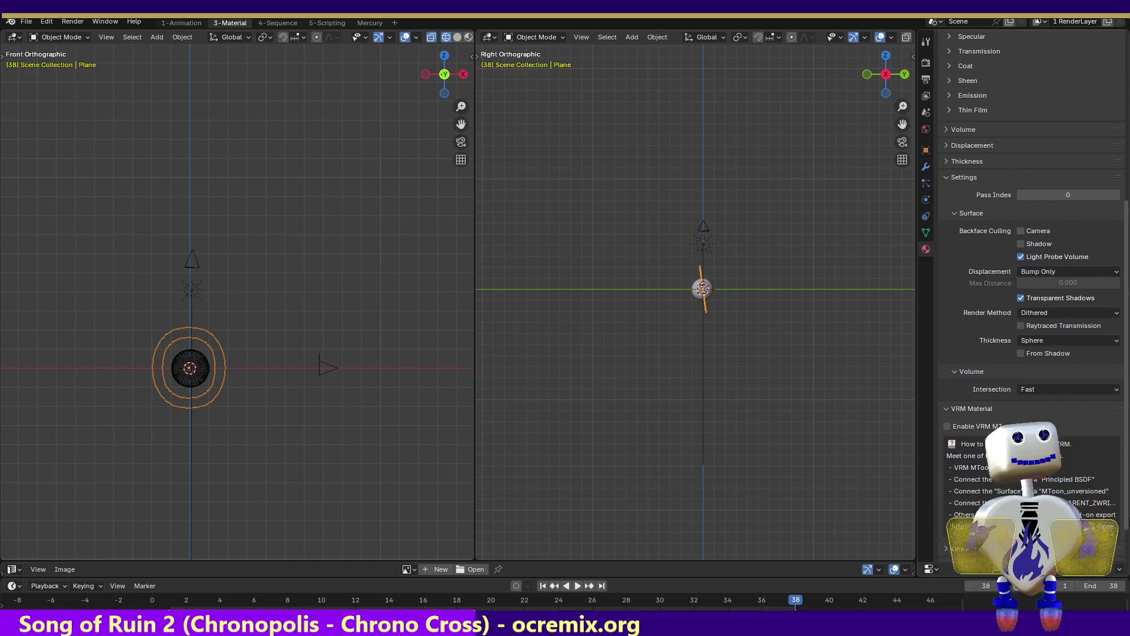
{"action": "scroll", "coordinate": [1125, 401], "scroll_direction": "down", "scroll_amount": 2}
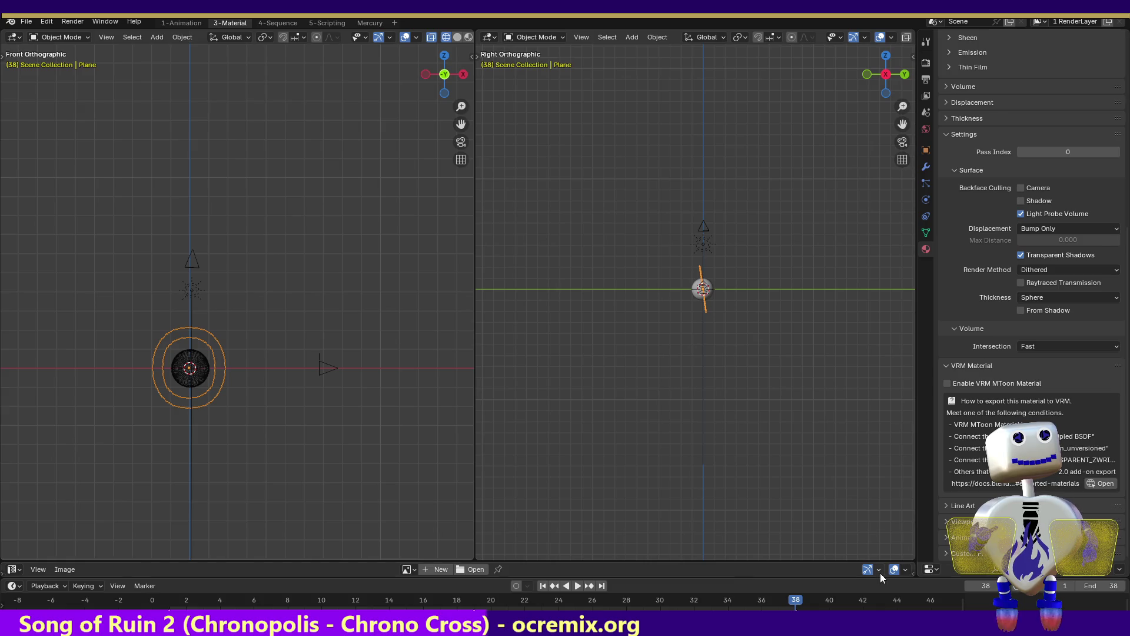
- Toggle Line Art, quit Blender with Ctrl+Q and answer the save-changes prompt
{"action": "left_click", "coordinate": [945, 505]}
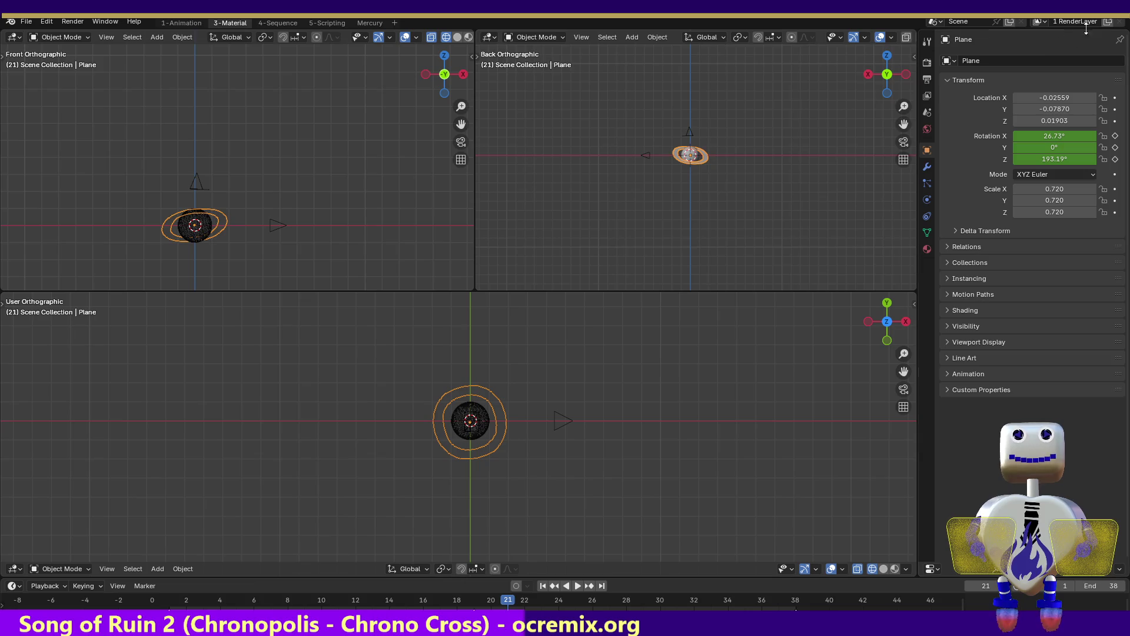
{"action": "key", "text": "ctrl+q"}
{"action": "left_click", "coordinate": [580, 340]}
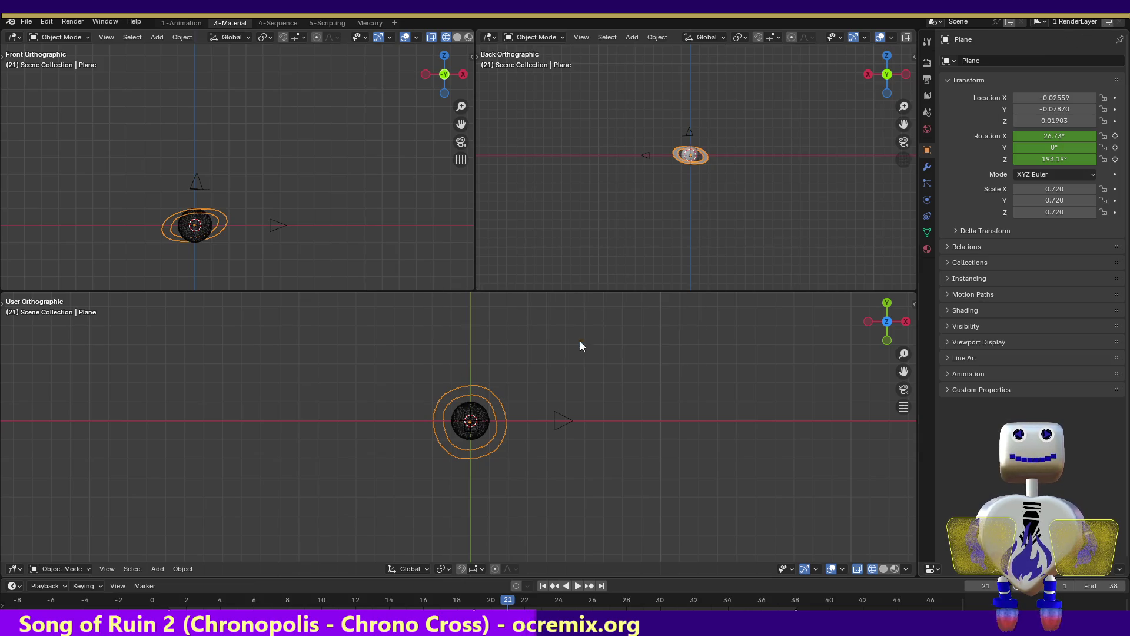
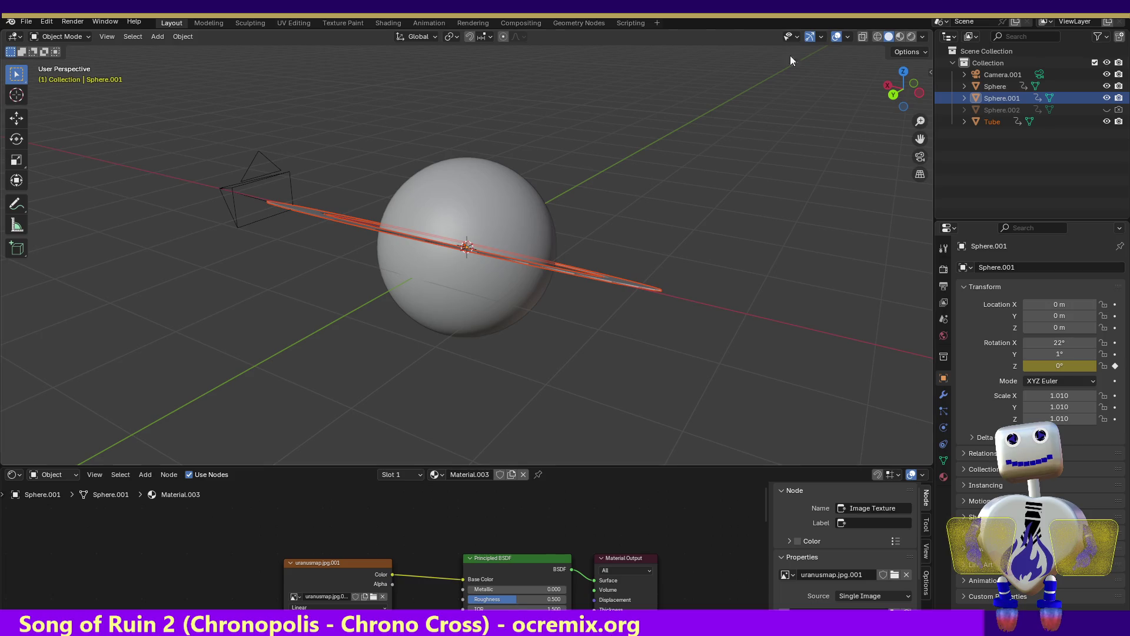
- View the planet from above, make the Tube ring active and list its available materials
{"action": "mouse_move", "coordinate": [903, 88]}
{"action": "left_mouse_down"}
{"action": "mouse_move", "coordinate": [896, 119]}
{"action": "mouse_move", "coordinate": [870, 124]}
{"action": "left_mouse_up"}
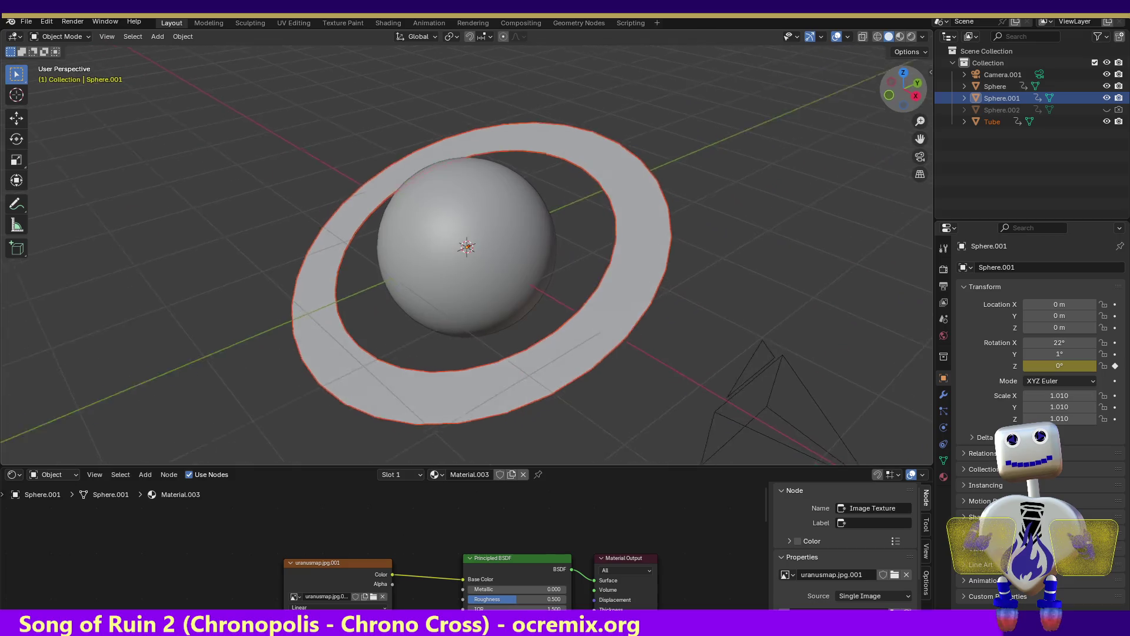
{"action": "left_click_drag", "start_coordinate": [902, 89], "coordinate": [896, 97]}
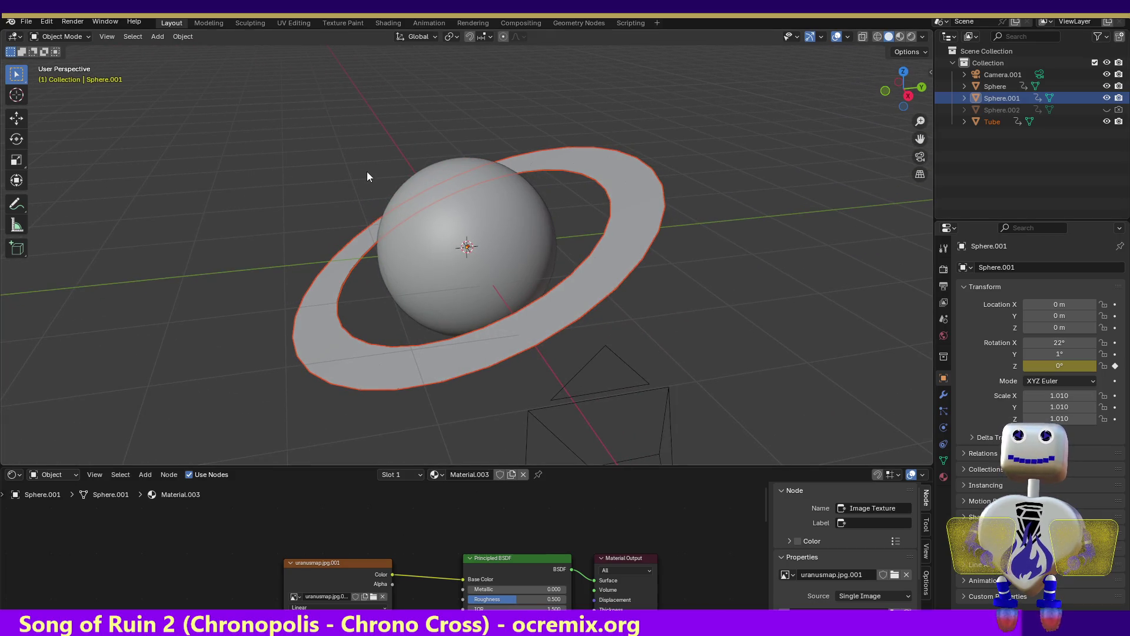
{"action": "left_click", "coordinate": [620, 163]}
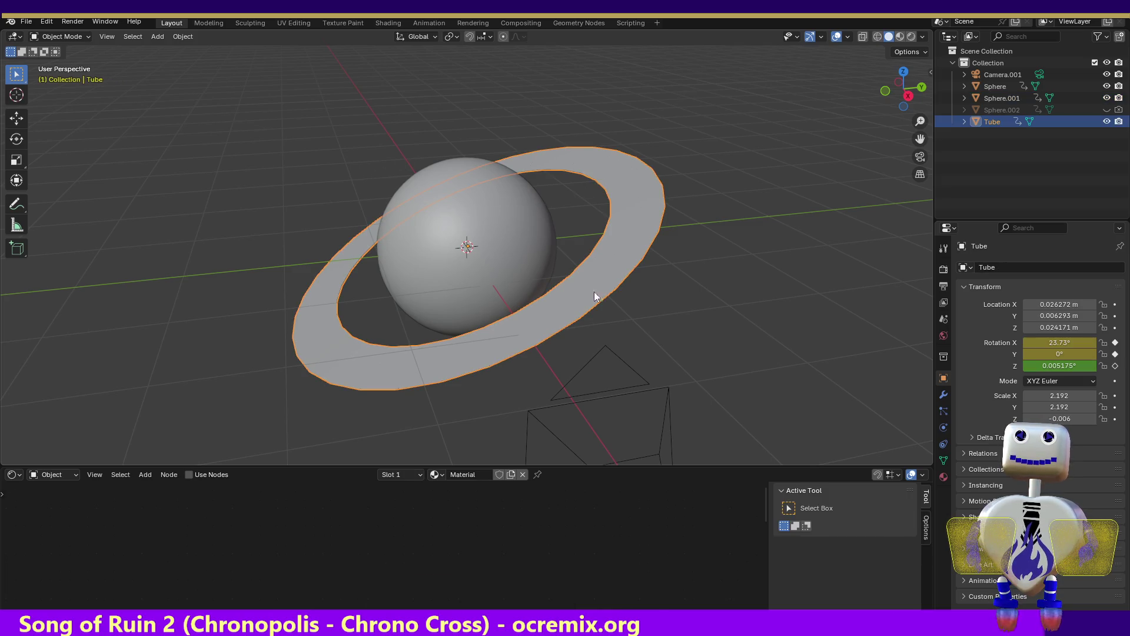
{"action": "left_click", "coordinate": [437, 474]}
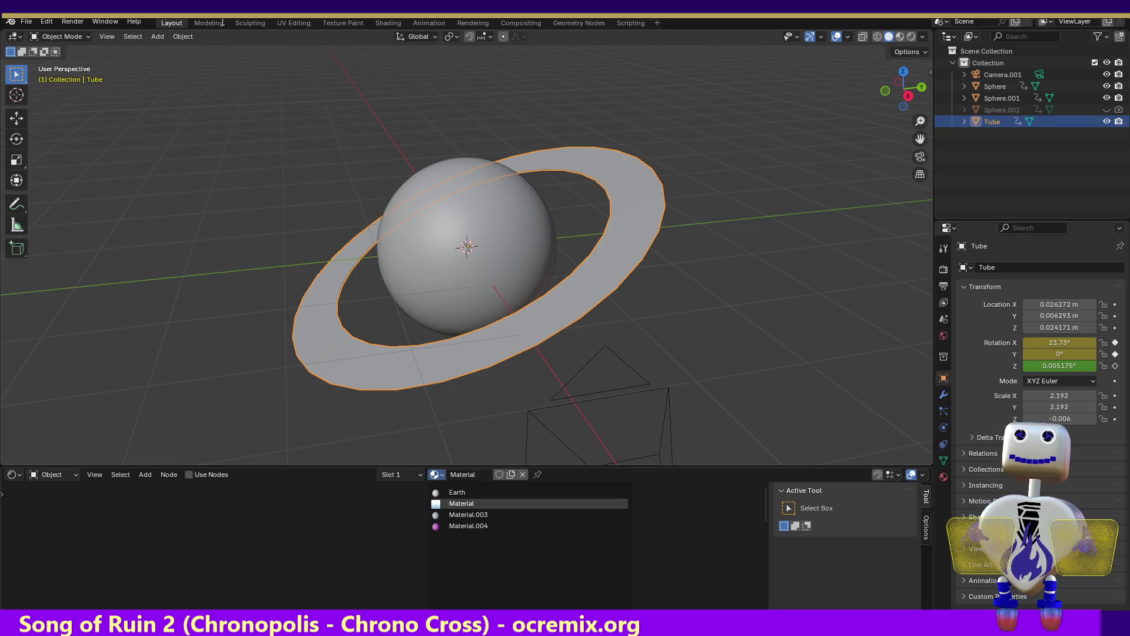
- Render a still image (F12) of the planet and ring, then dismiss the result
{"action": "left_click", "coordinate": [74, 21]}
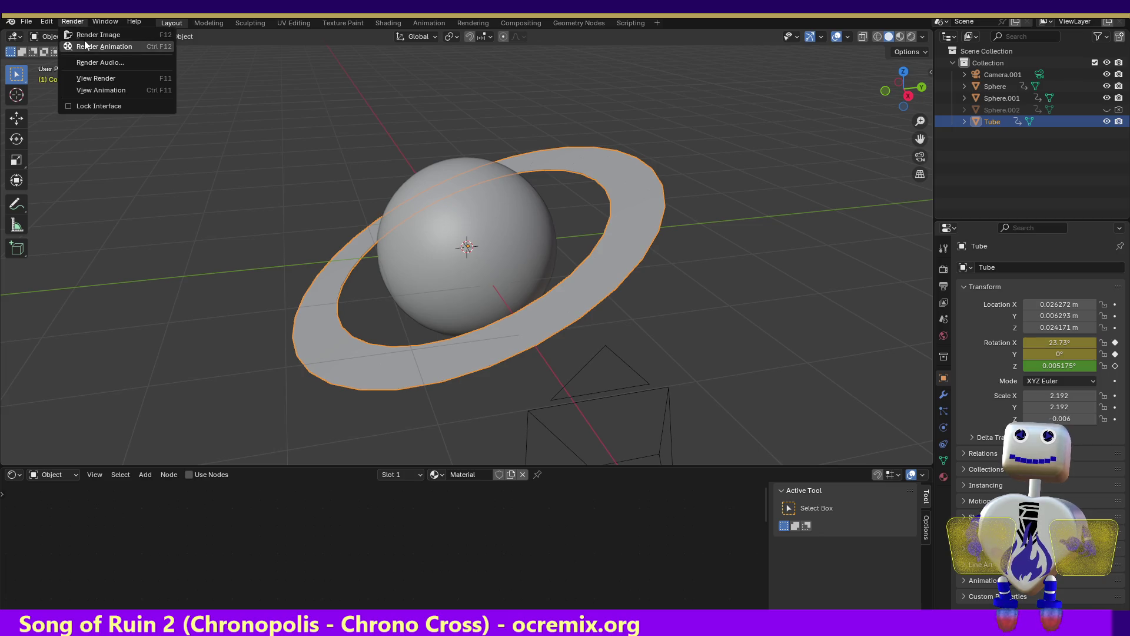
{"action": "left_click", "coordinate": [86, 36]}
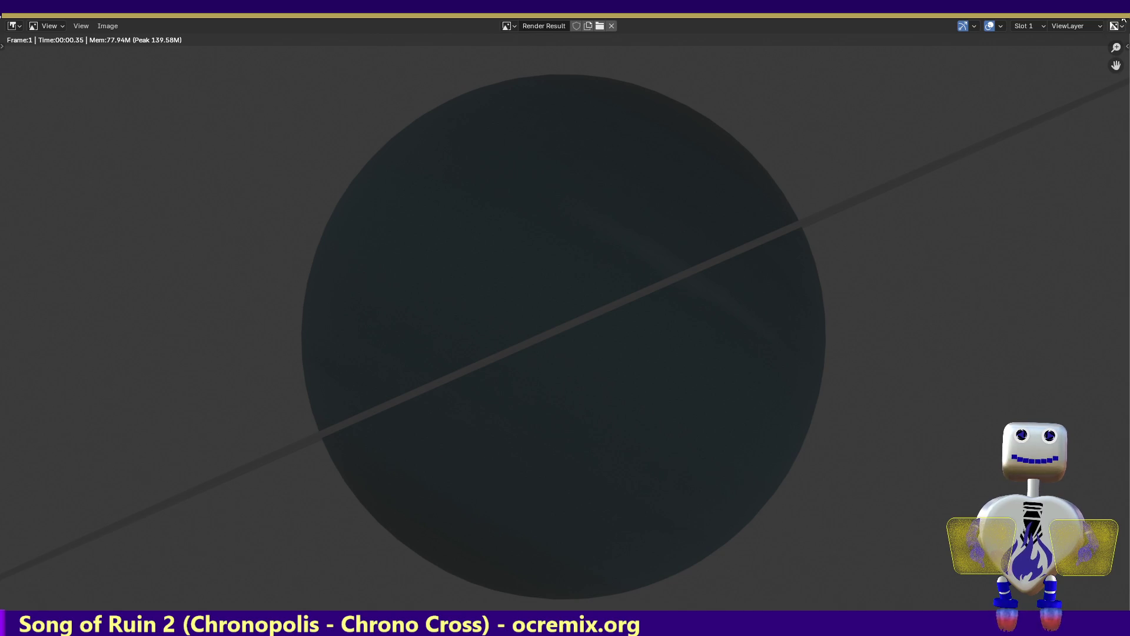
{"action": "key", "text": "Escape"}
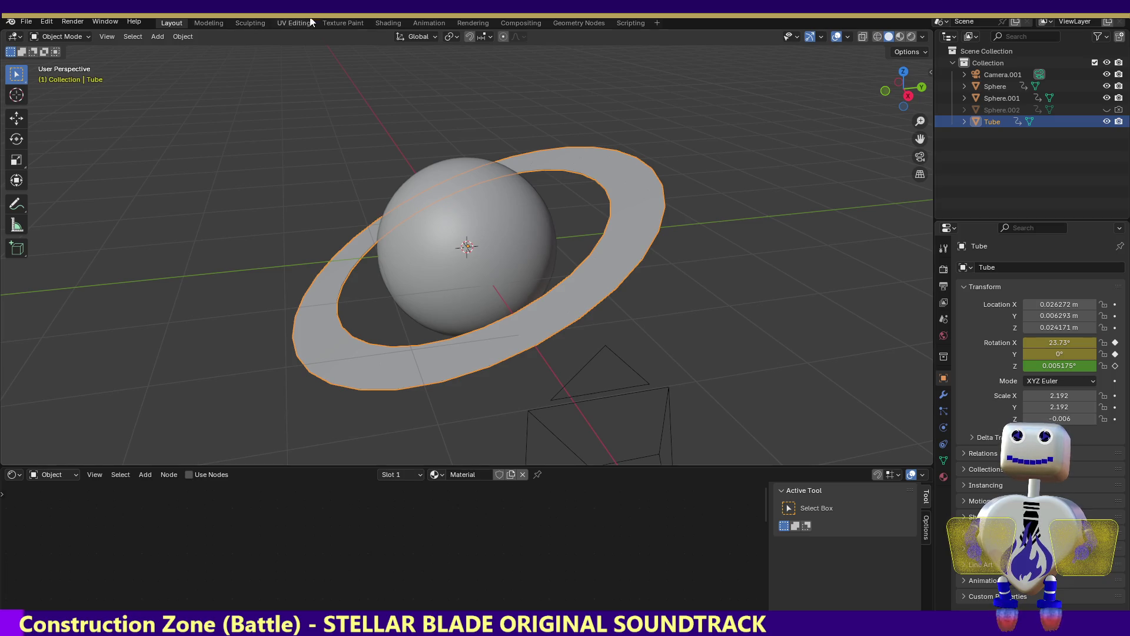
- Scrub the Dope Sheet to frame 23 to verify the ring rotation, then move to Shading
{"action": "left_click", "coordinate": [415, 22]}
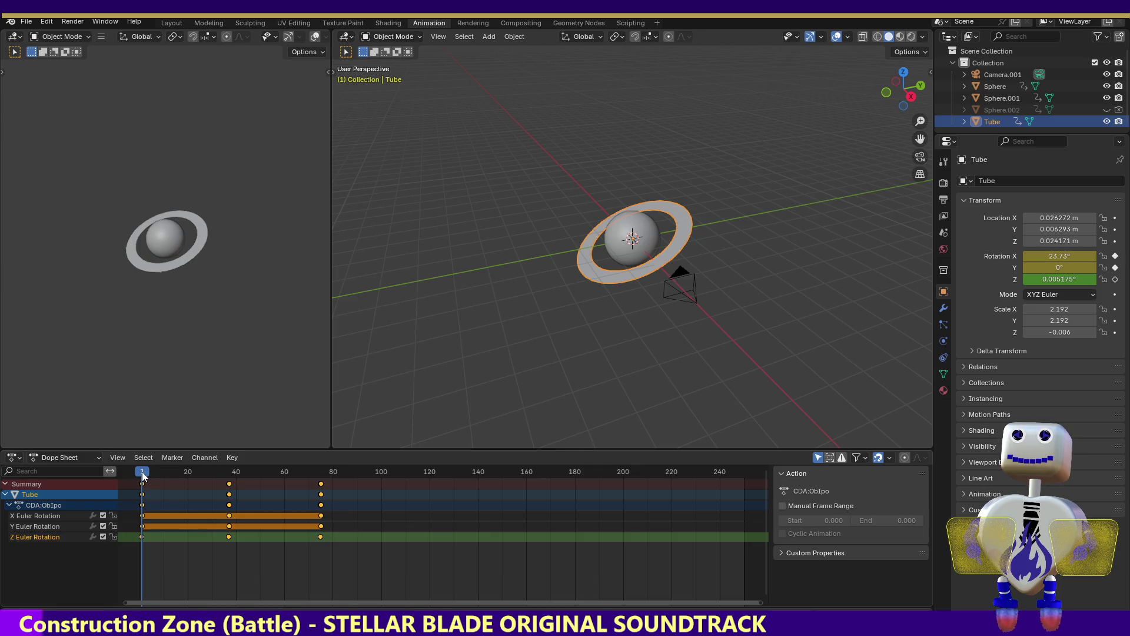
{"action": "mouse_move", "coordinate": [142, 475]}
{"action": "left_mouse_down"}
{"action": "mouse_move", "coordinate": [323, 468]}
{"action": "mouse_move", "coordinate": [138, 470]}
{"action": "left_mouse_up"}
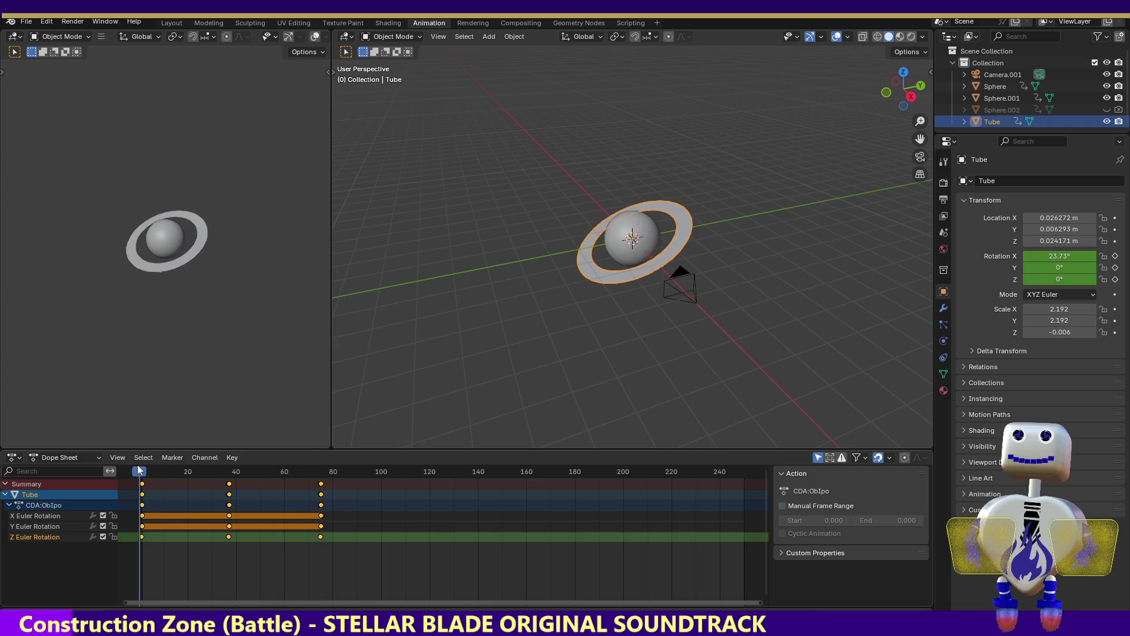
{"action": "left_click_drag", "start_coordinate": [139, 470], "coordinate": [323, 474]}
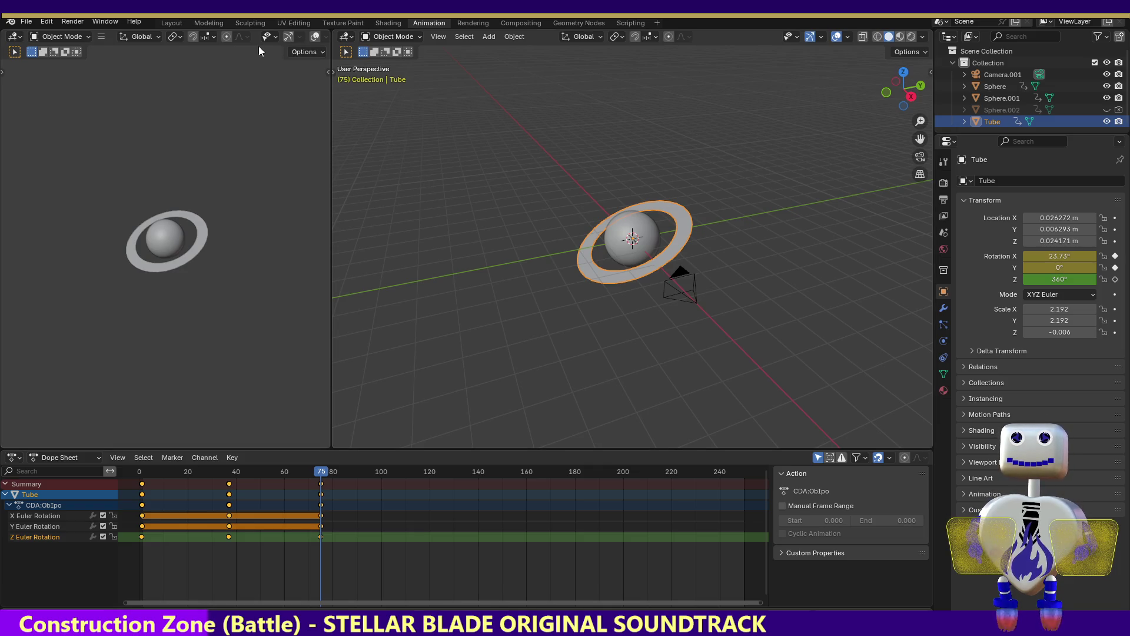
{"action": "left_click", "coordinate": [392, 24]}
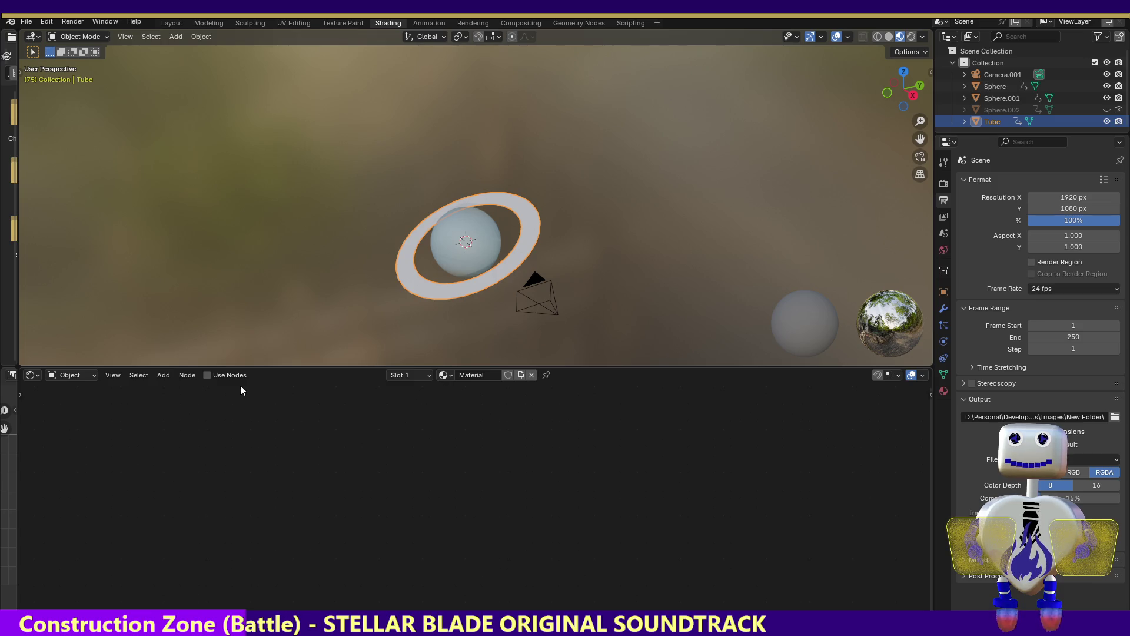
- Enable Use Nodes on the Tube material and inspect the sphere's nodes, cancelling a UV Map add
{"action": "left_click", "coordinate": [206, 375]}
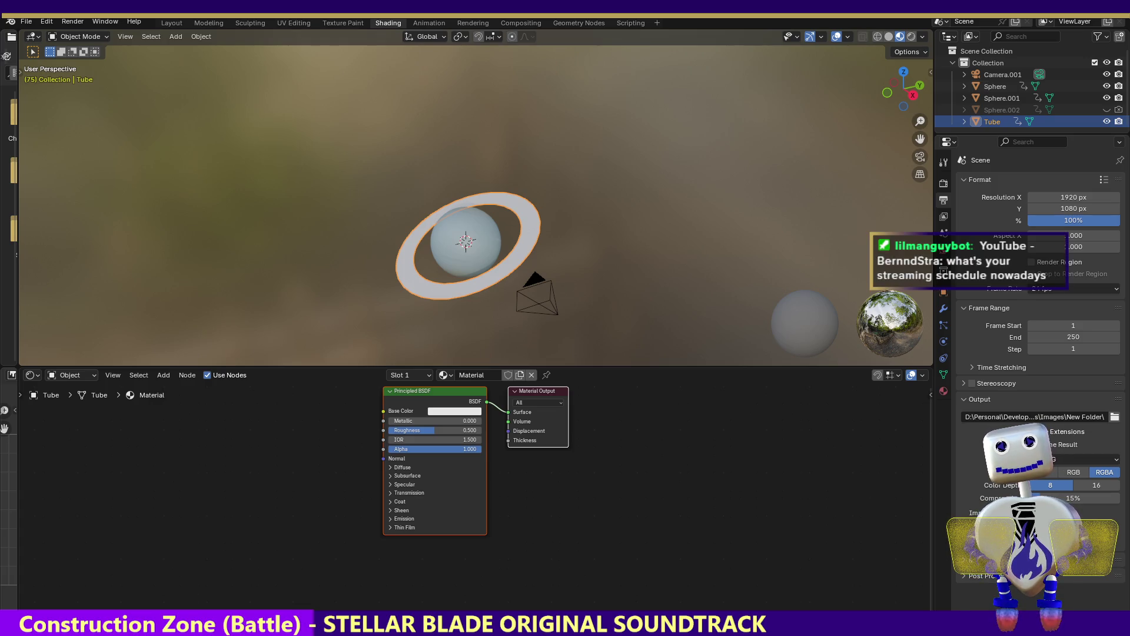
{"action": "left_click", "coordinate": [455, 262]}
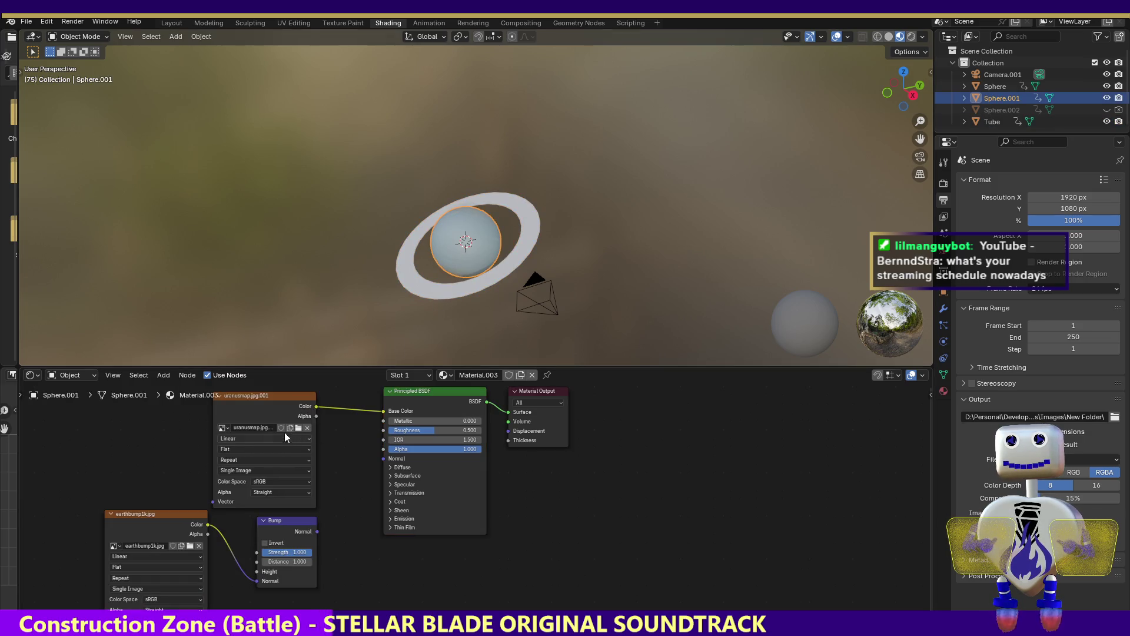
{"action": "left_click_drag", "start_coordinate": [272, 397], "coordinate": [285, 411]}
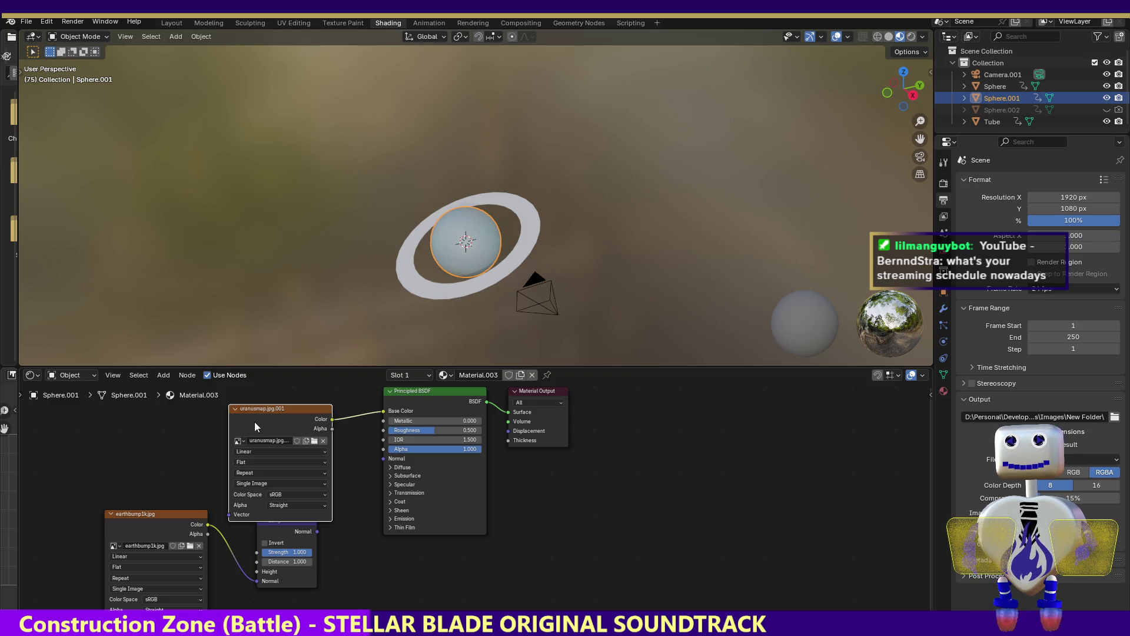
{"action": "left_click", "coordinate": [159, 375]}
{"action": "mouse_move", "coordinate": [180, 388]}
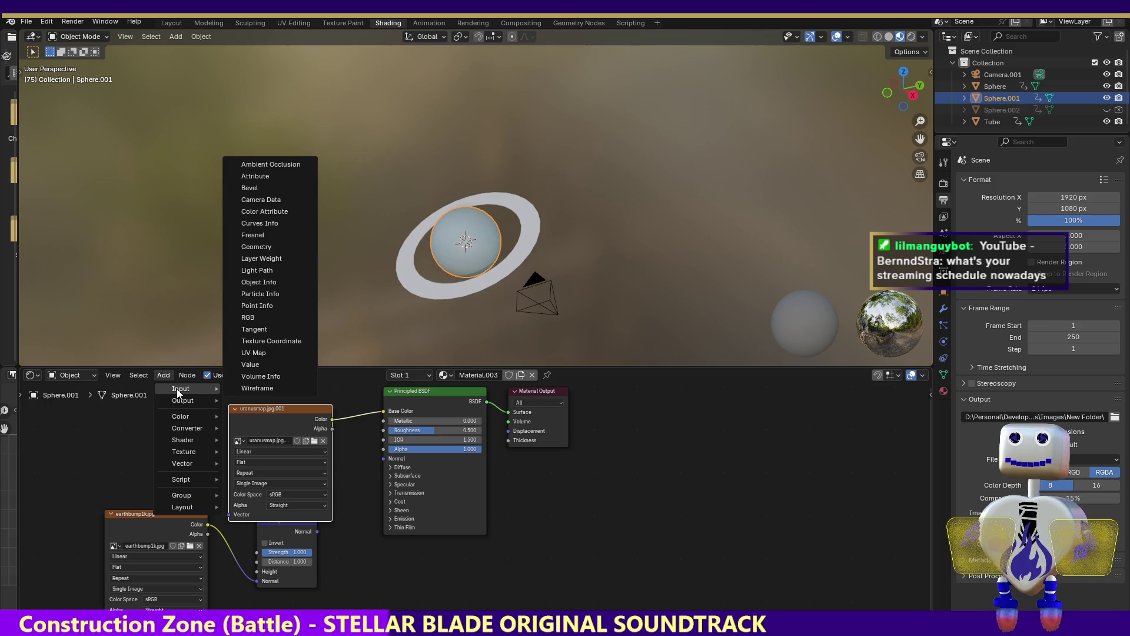
{"action": "left_click", "coordinate": [266, 352]}
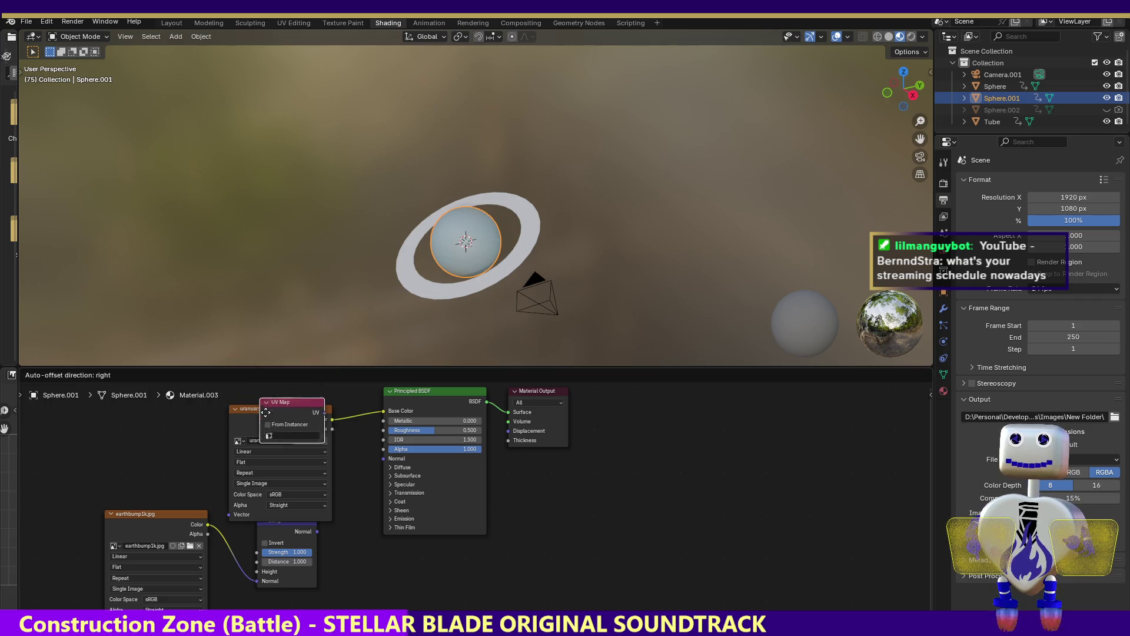
{"action": "right_click", "coordinate": [368, 521]}
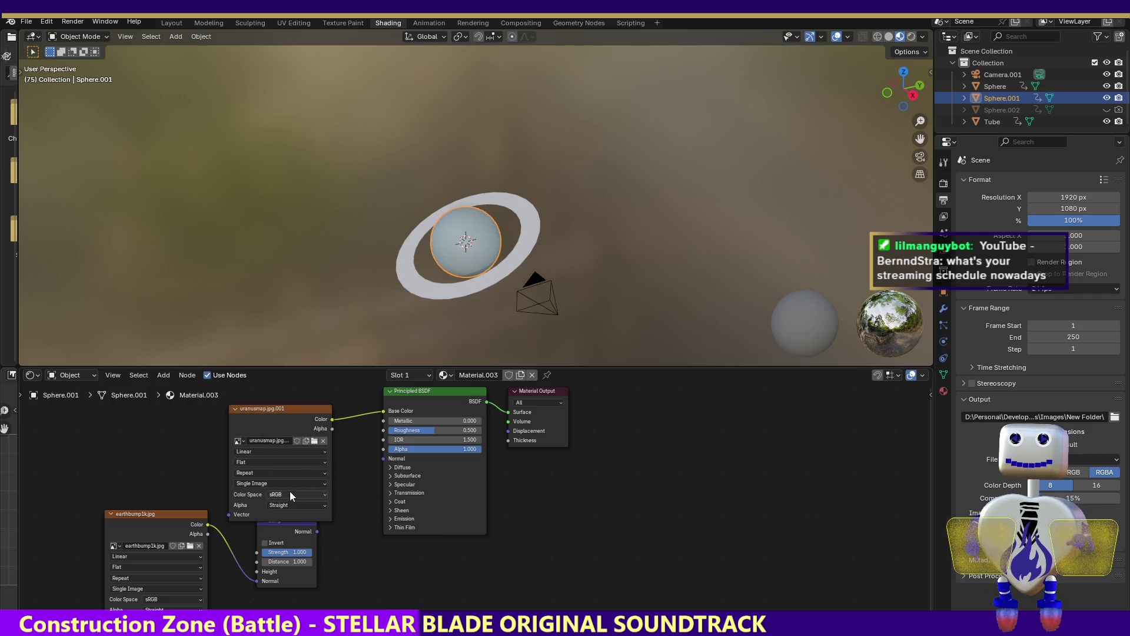
{"action": "left_click", "coordinate": [163, 375]}
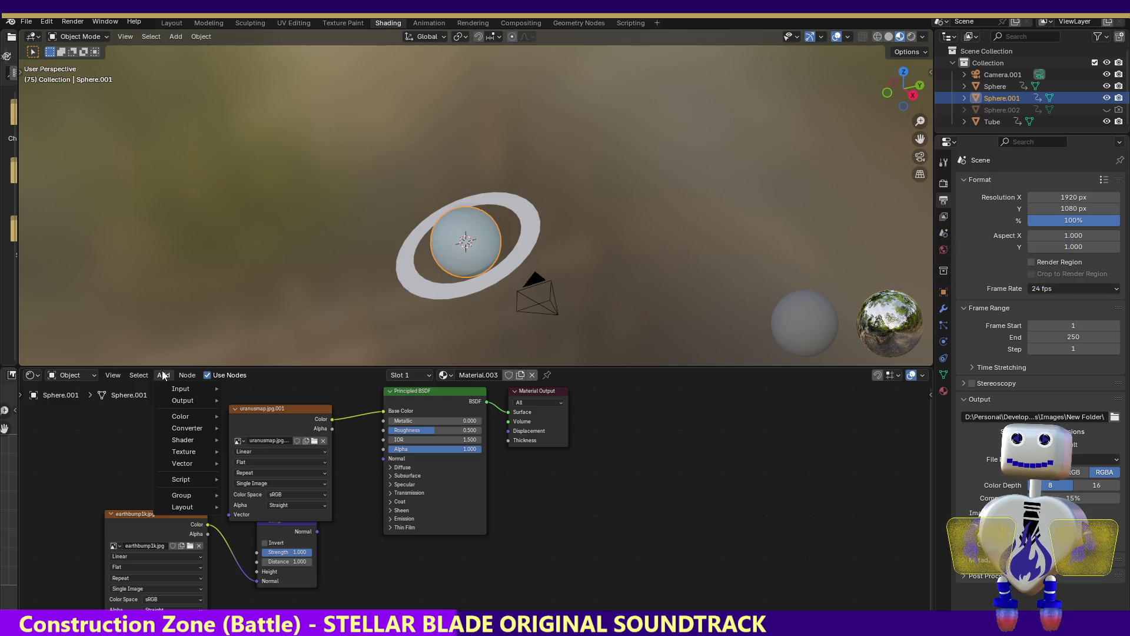
{"action": "left_click", "coordinate": [140, 513]}
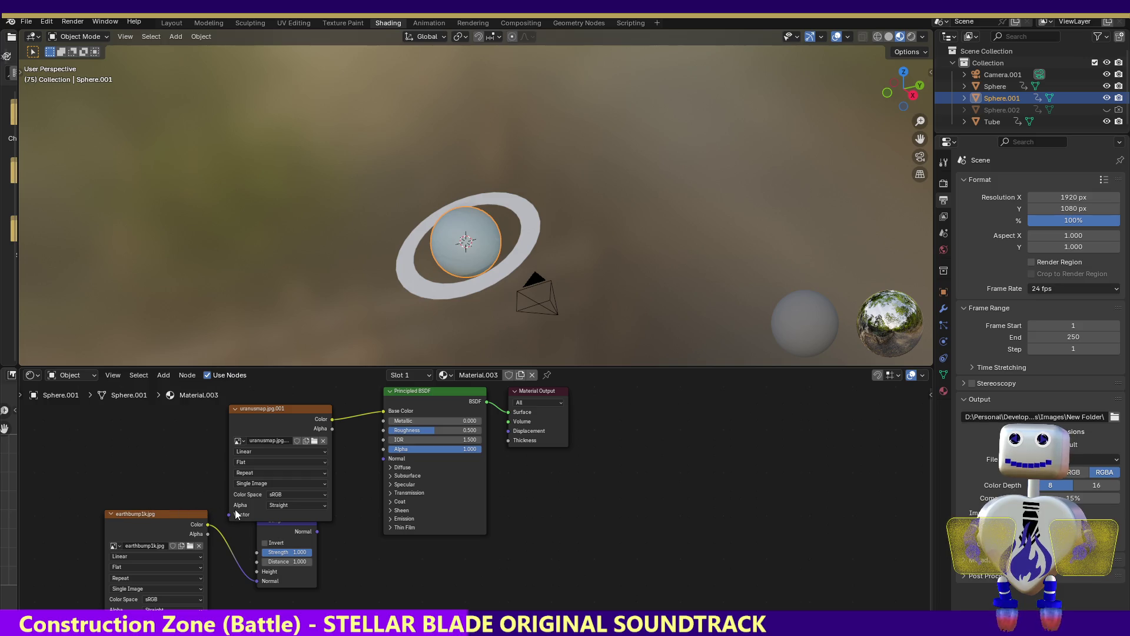
- Delete the Bump and earthbump1k.jpg nodes from the planet's material
{"action": "left_click", "coordinate": [197, 513]}
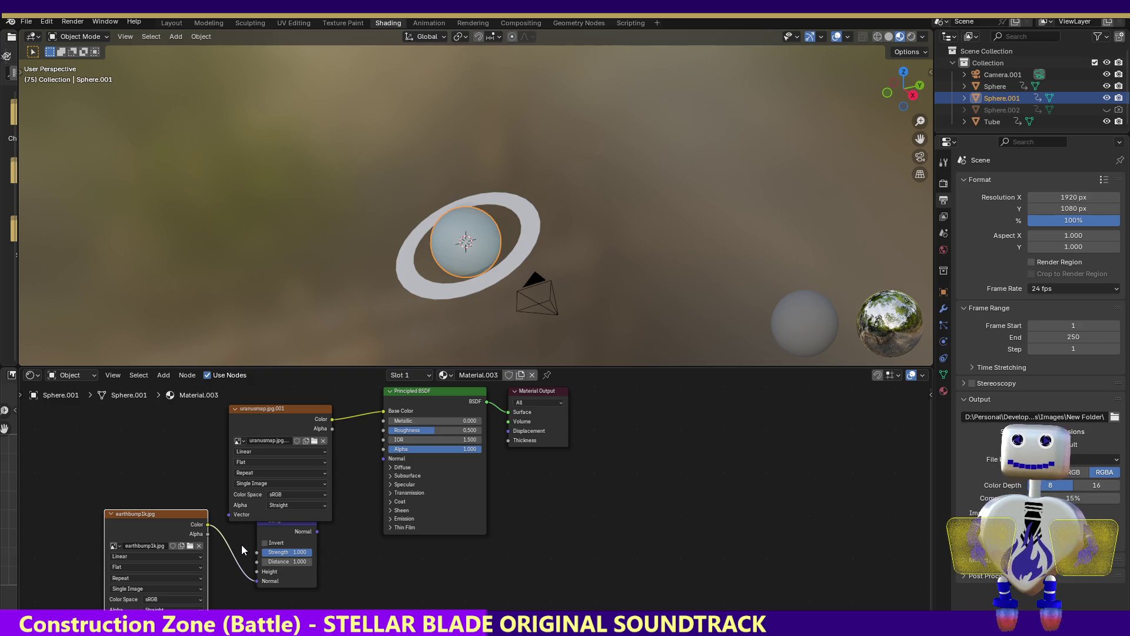
{"action": "left_click_drag", "start_coordinate": [285, 533], "coordinate": [281, 548]}
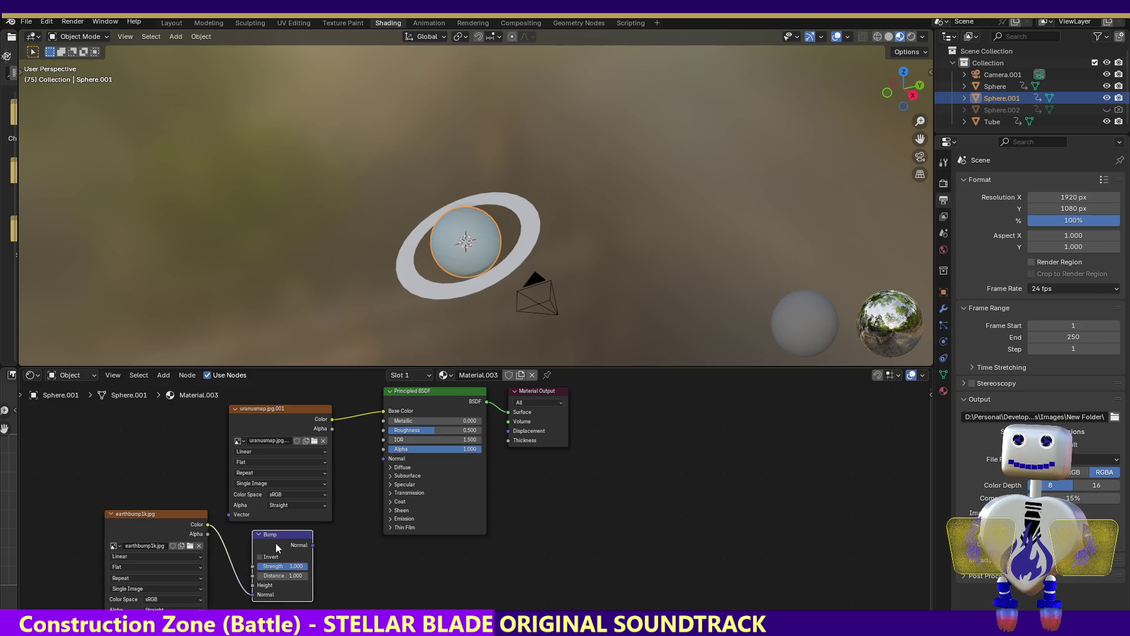
{"action": "key", "text": "Delete"}
{"action": "left_click", "coordinate": [164, 514]}
{"action": "key", "text": "Delete"}
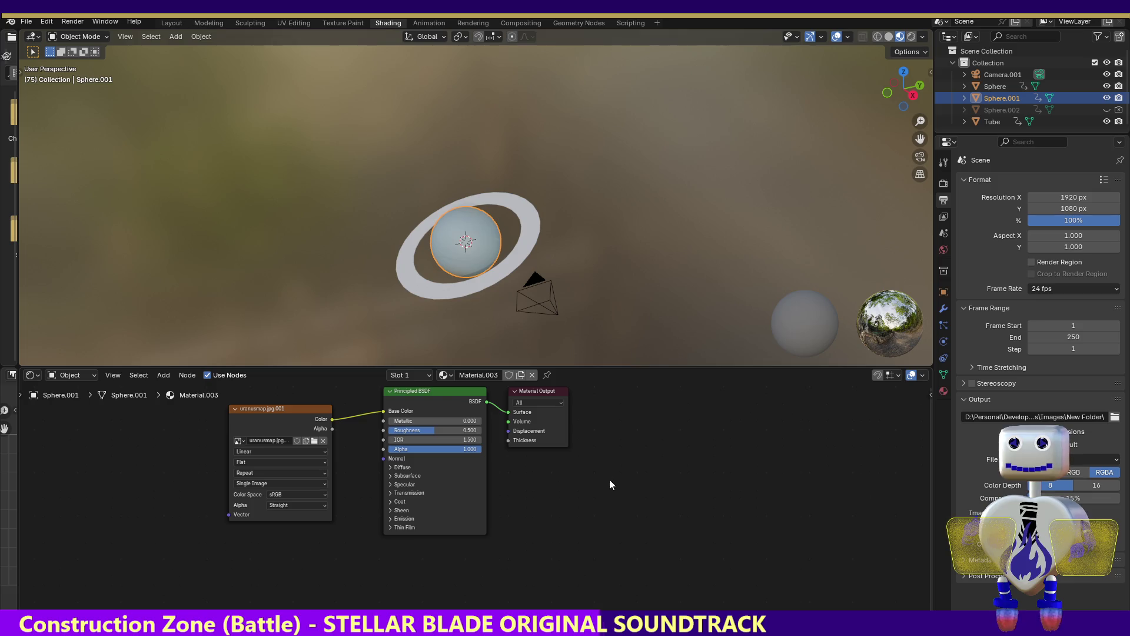
- Make the Tube ring active again and bring up the Add node list for its material
{"action": "left_click", "coordinate": [422, 279]}
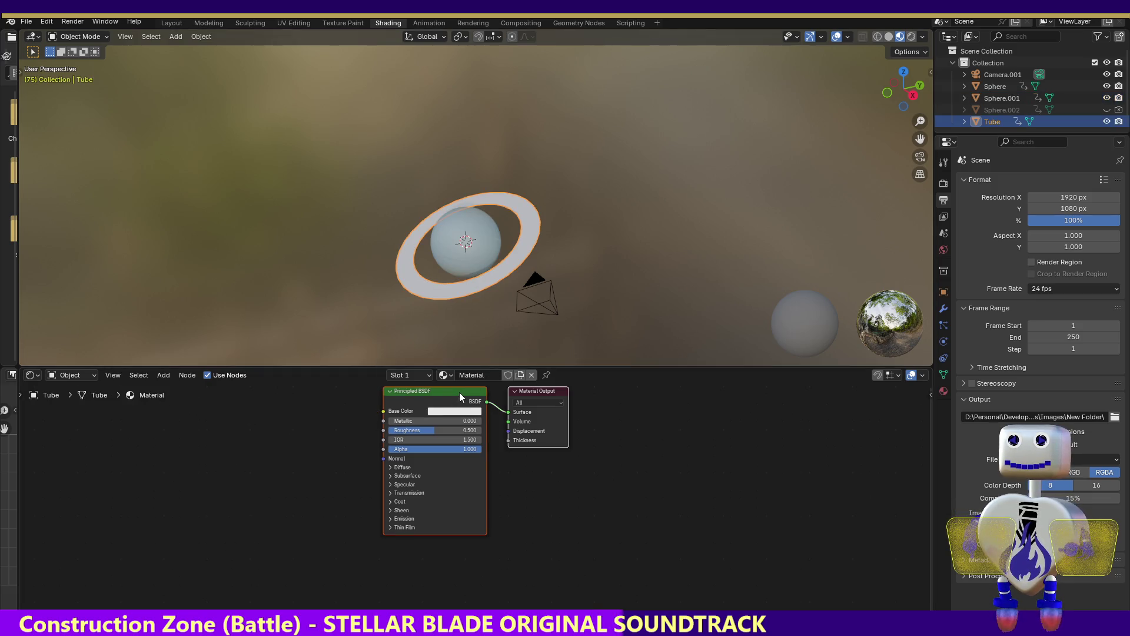
{"action": "left_click", "coordinate": [456, 255]}
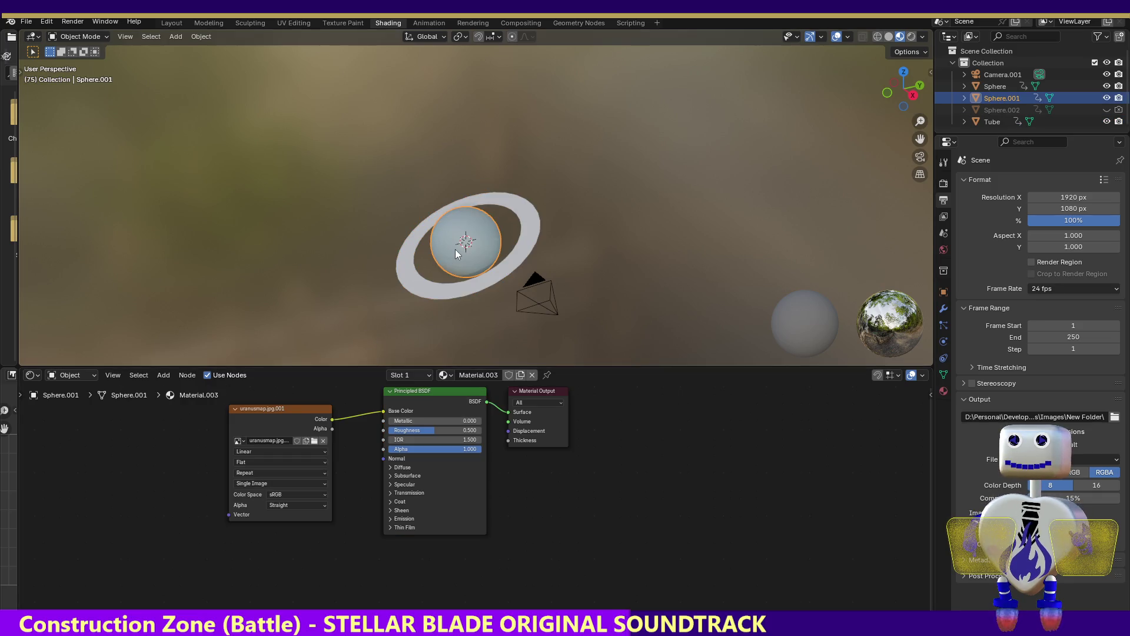
{"action": "left_click", "coordinate": [418, 286]}
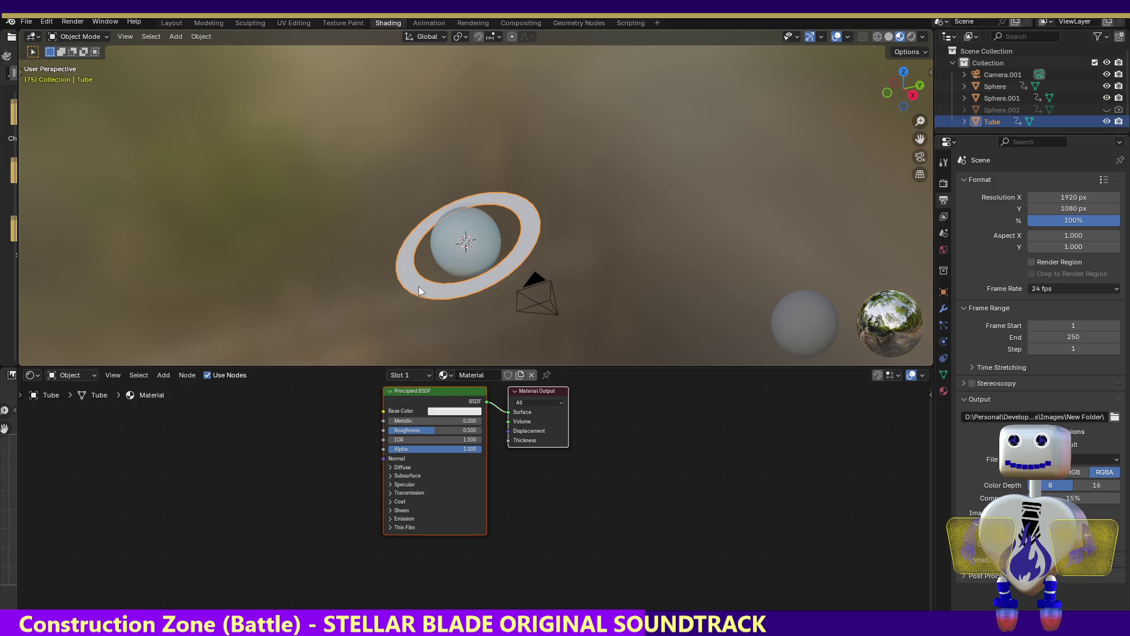
{"action": "left_click", "coordinate": [138, 376]}
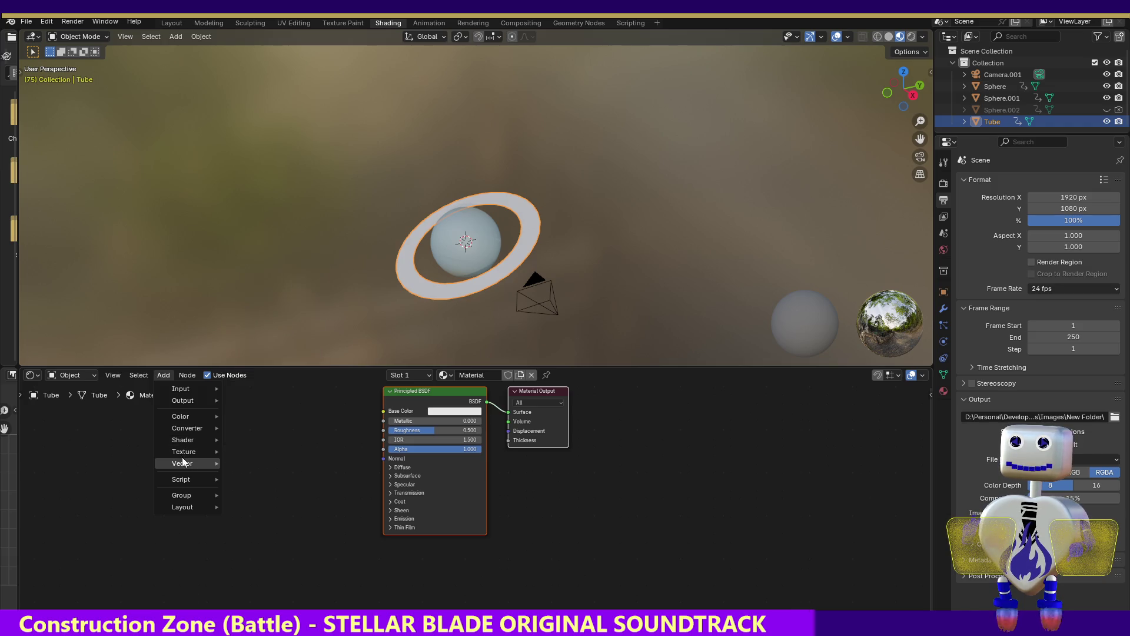
{"action": "mouse_move", "coordinate": [183, 451]}
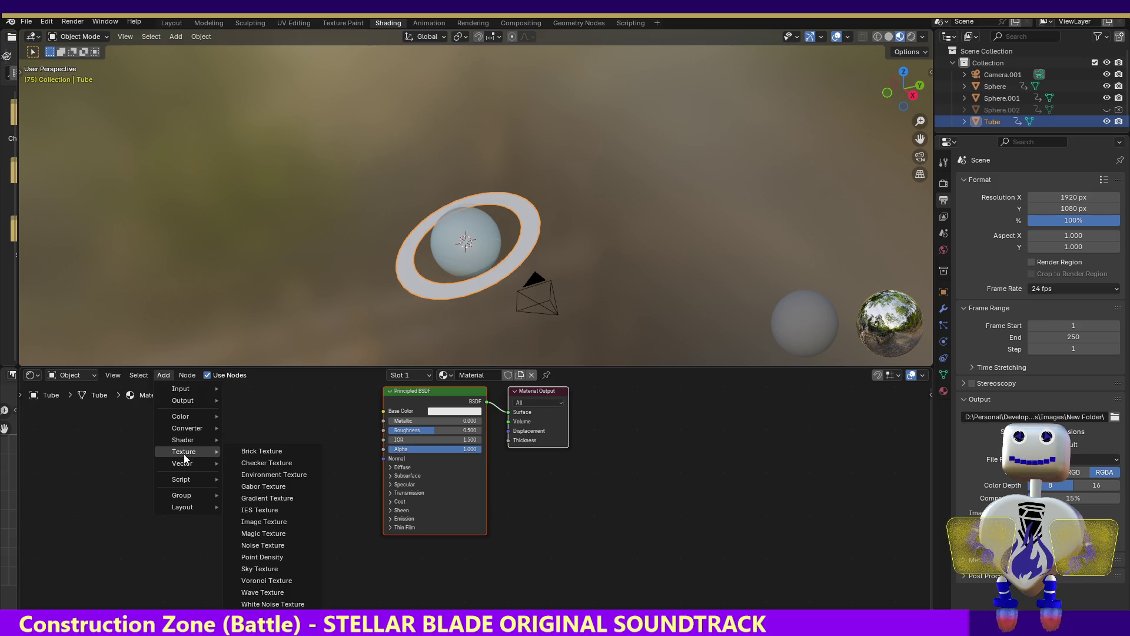
- Place an Image Texture node in the ring's material, then minimise to the other Blender project
{"action": "left_click", "coordinate": [263, 521]}
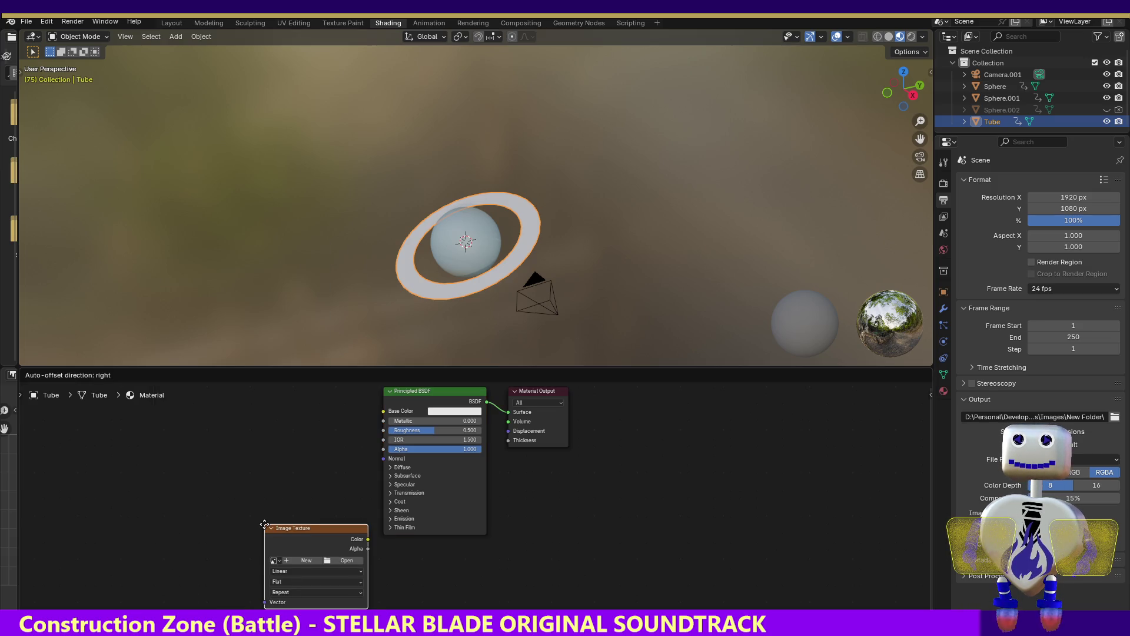
{"action": "left_click", "coordinate": [232, 474]}
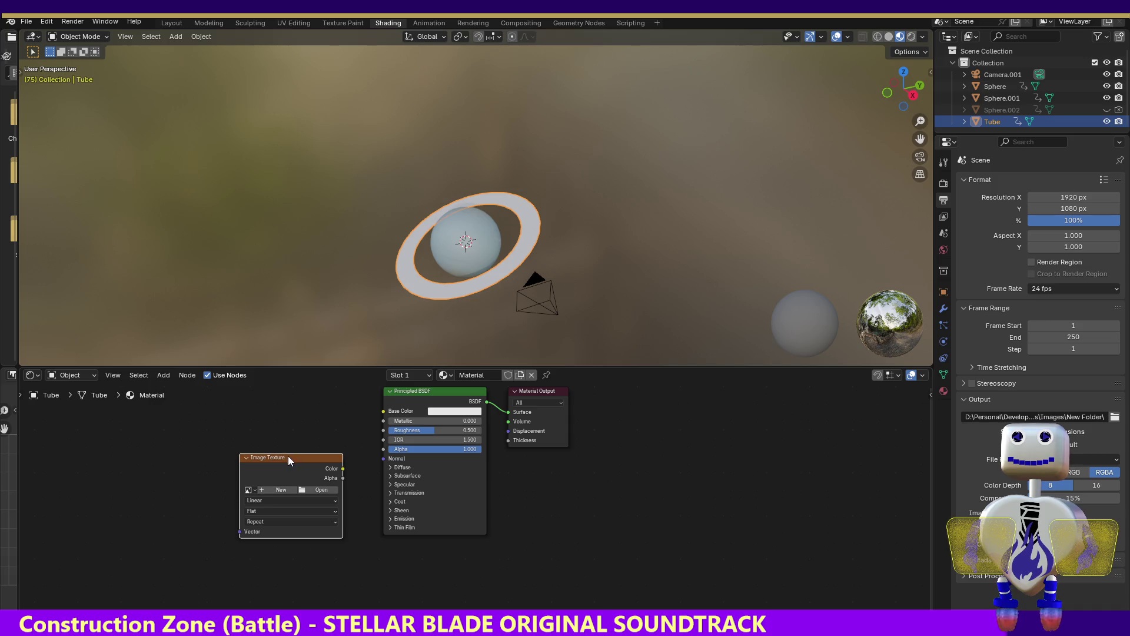
{"action": "mouse_move", "coordinate": [287, 454]}
{"action": "left_mouse_down"}
{"action": "mouse_move", "coordinate": [408, 501]}
{"action": "mouse_move", "coordinate": [362, 417]}
{"action": "left_mouse_up"}
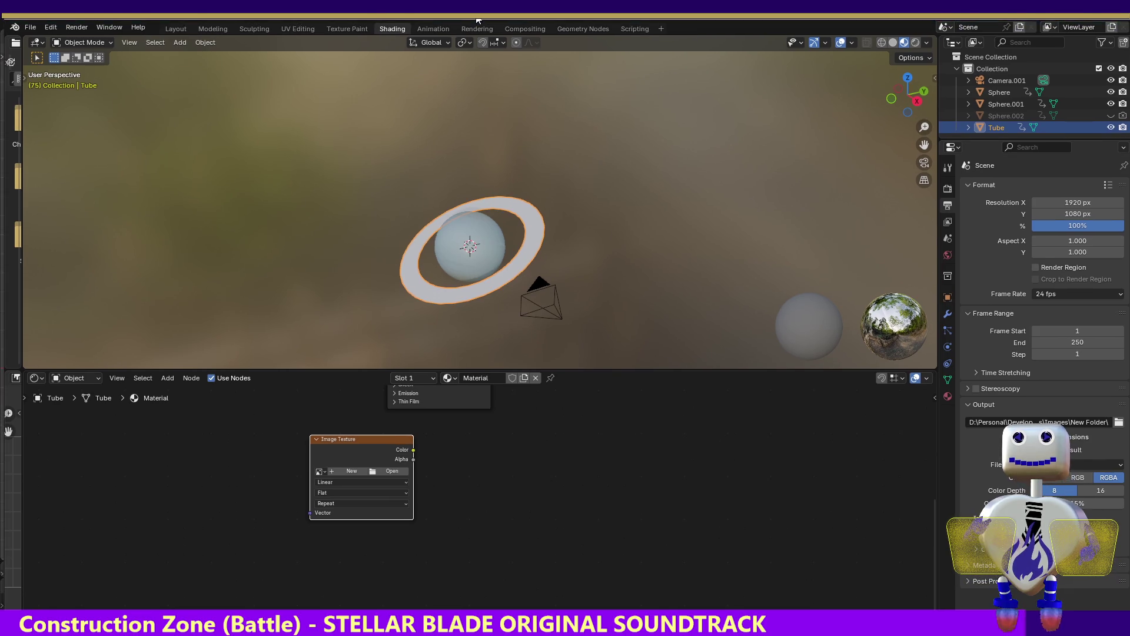
{"action": "key", "text": "super+Down"}
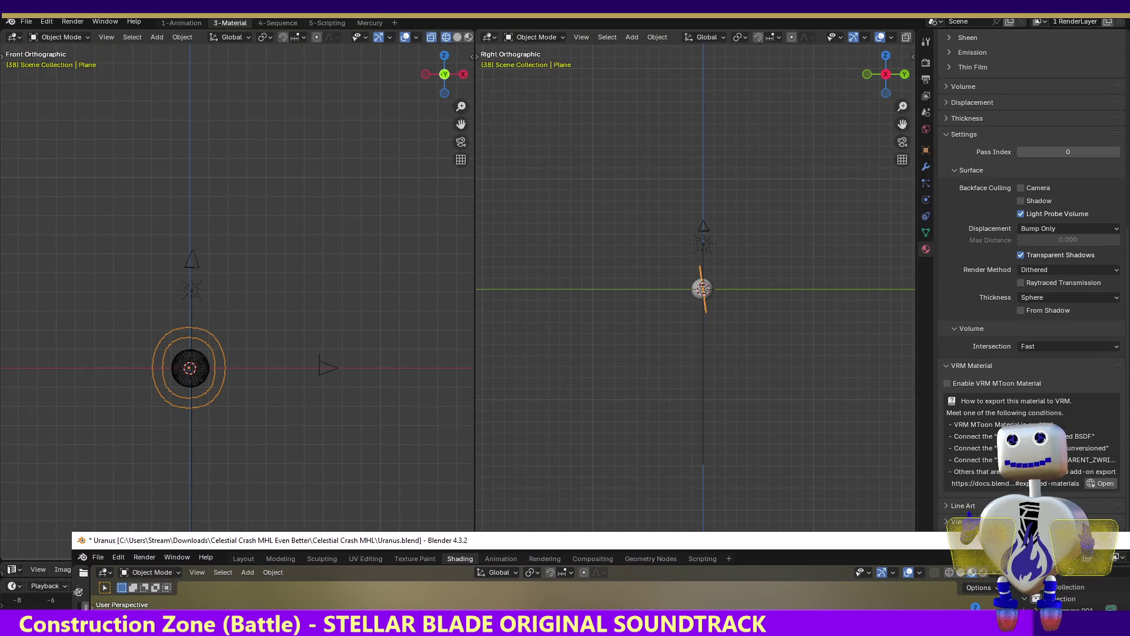